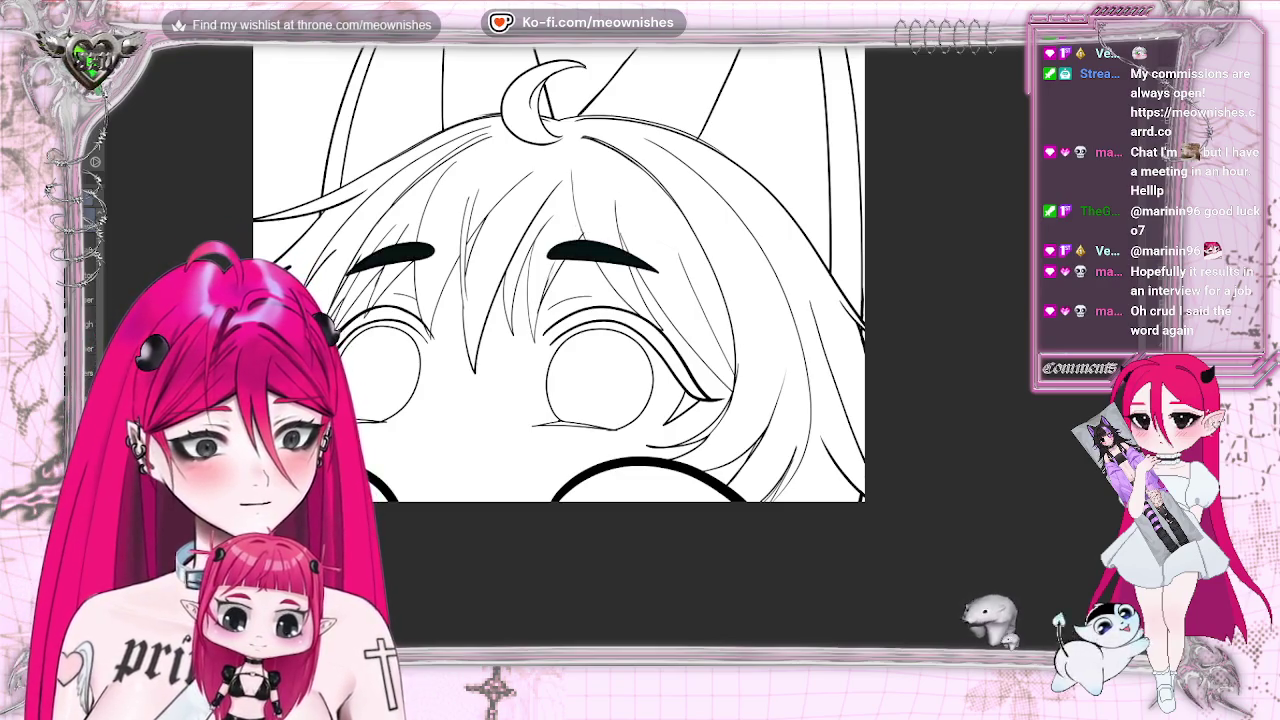
# Zoom in around the character's right eye, then briefly zoom out to view the whole drawing.
pyautogui.hotkey('ctrl', '+')
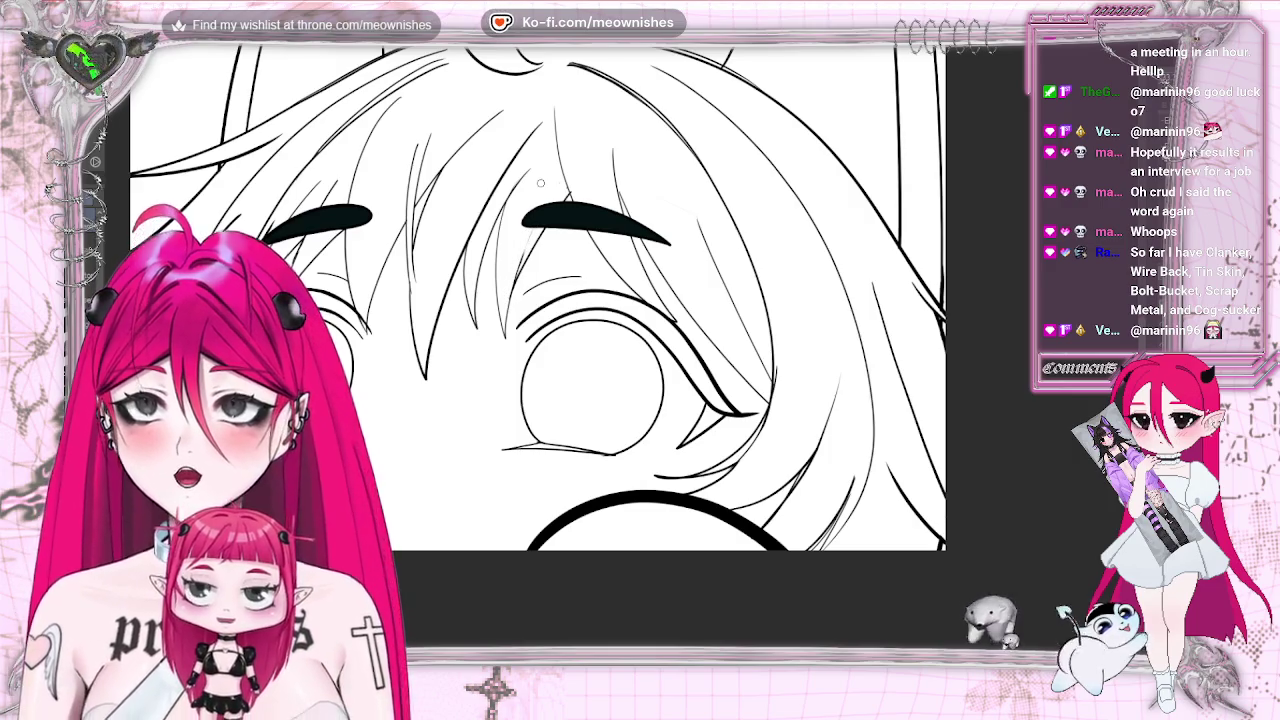
pyautogui.scroll(-5, 590, 290)
pyautogui.scroll(2, 590, 290)
pyautogui.scroll(1, 590, 290)
pyautogui.scroll(1, 590, 290)
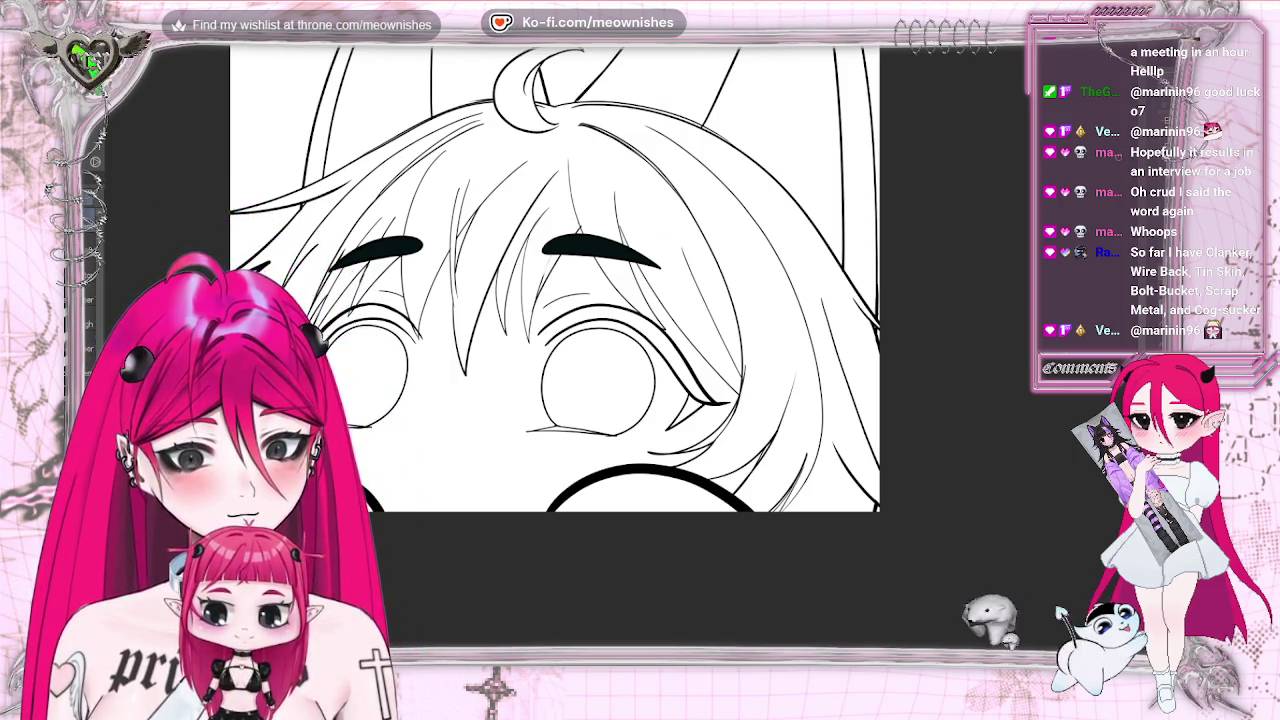
pyautogui.hotkey('ctrl', '-')
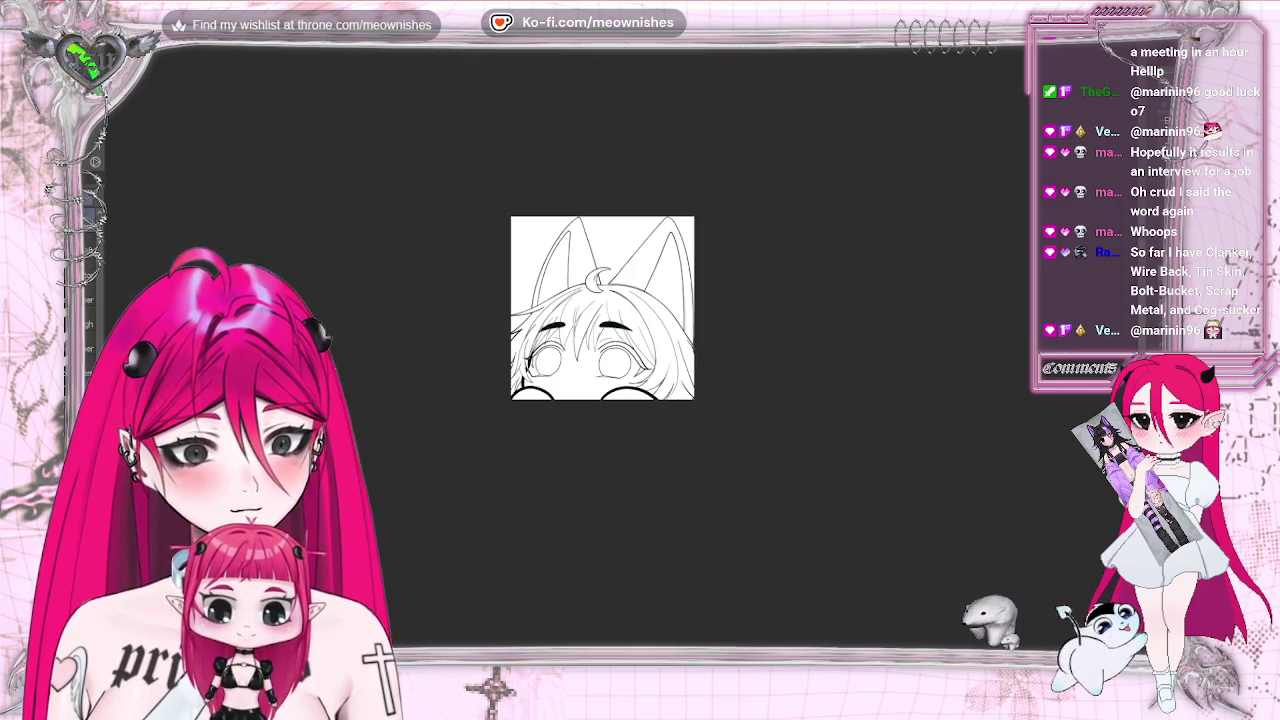
pyautogui.hotkey('ctrl', '+')
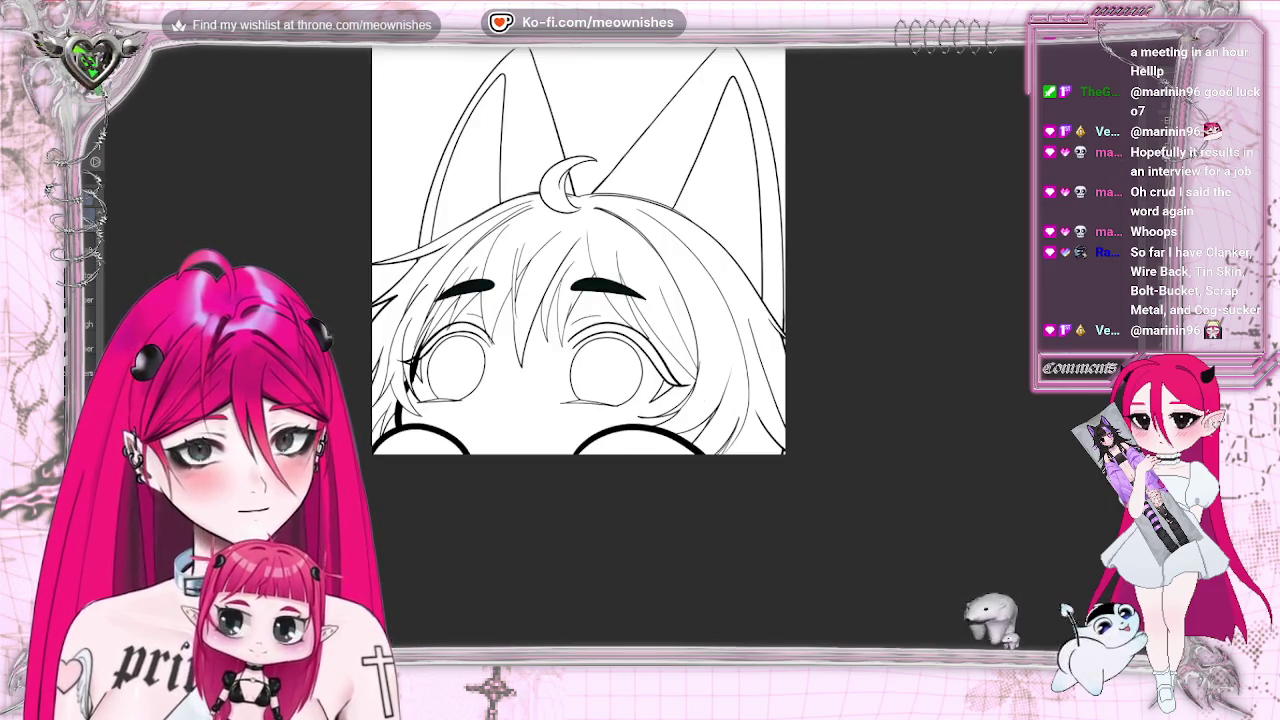
# Undo back through the hair and skin colours and the eyebrow fill, zoomed on the face.
pyautogui.hotkey('ctrl', 'z')
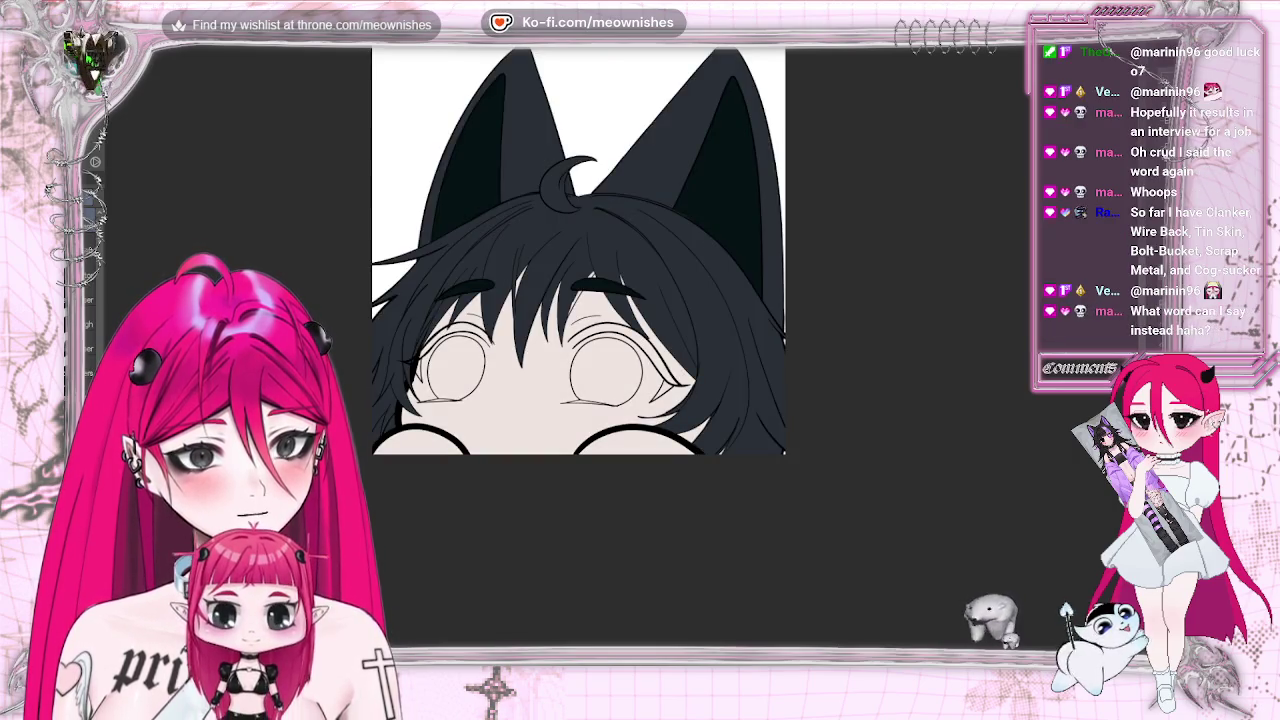
pyautogui.hotkey('ctrl', '+')
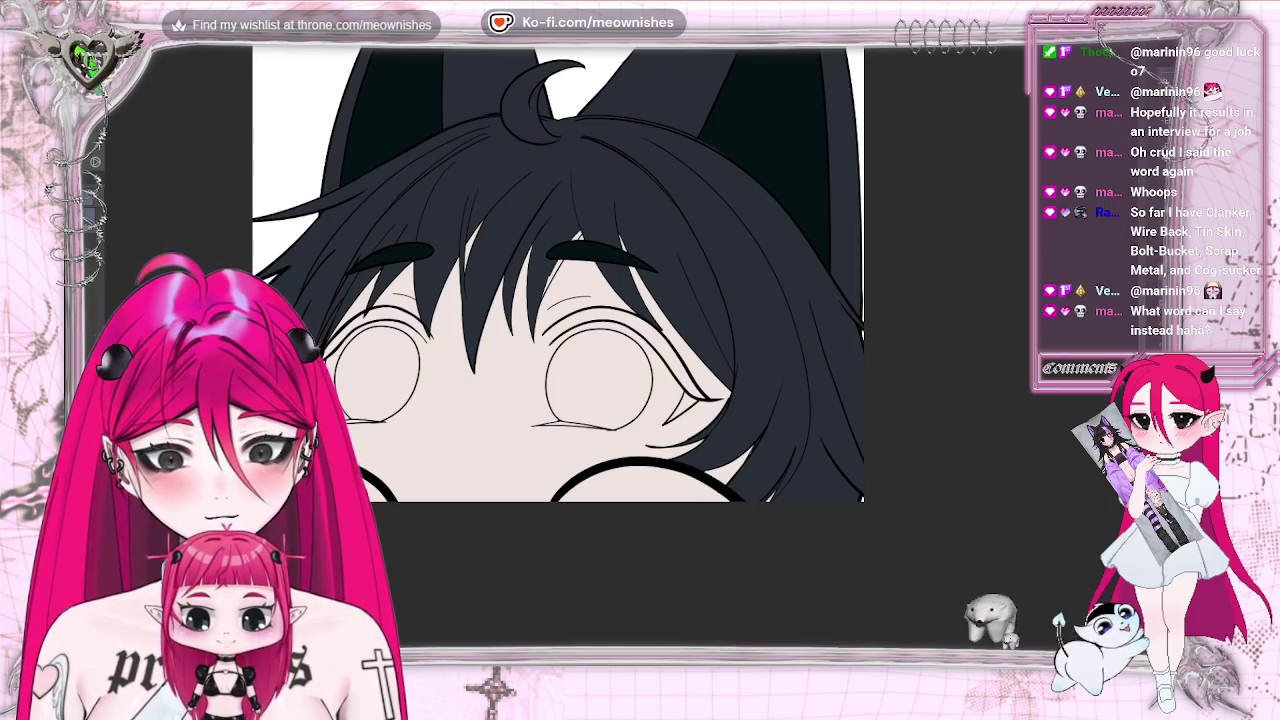
pyautogui.hotkey('ctrl', 'z')
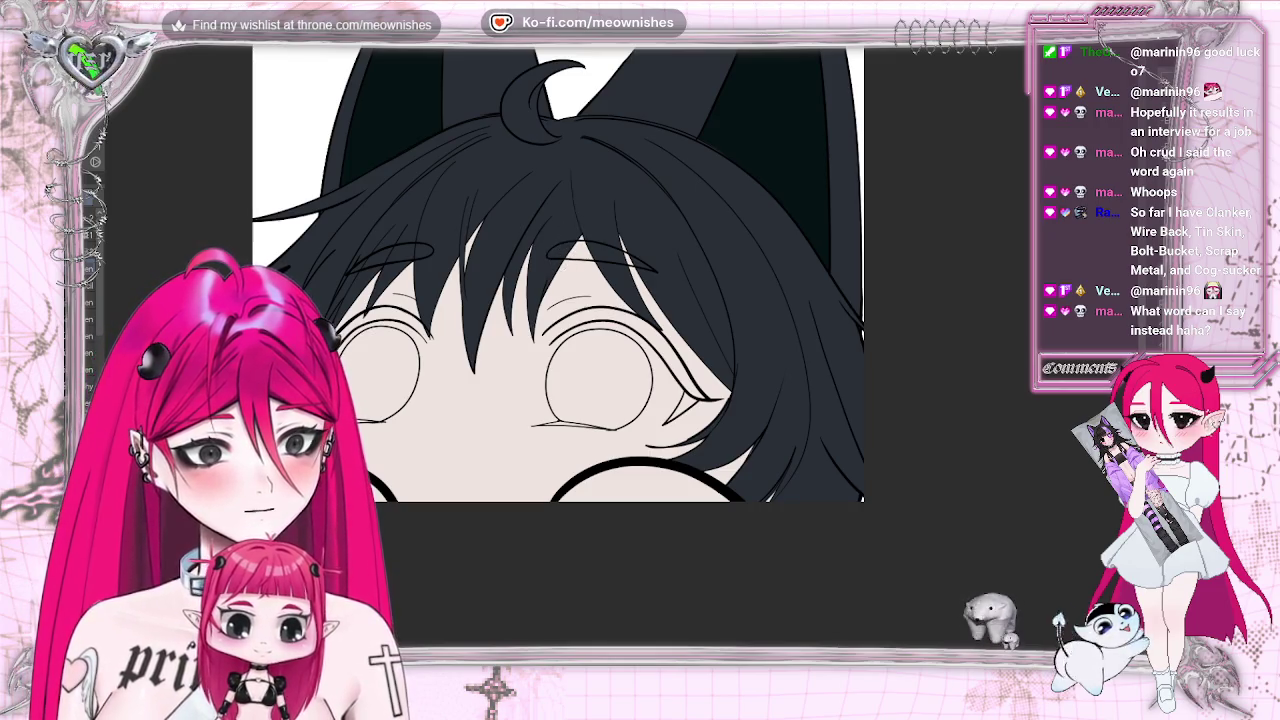
pyautogui.hotkey('ctrl', 'z')
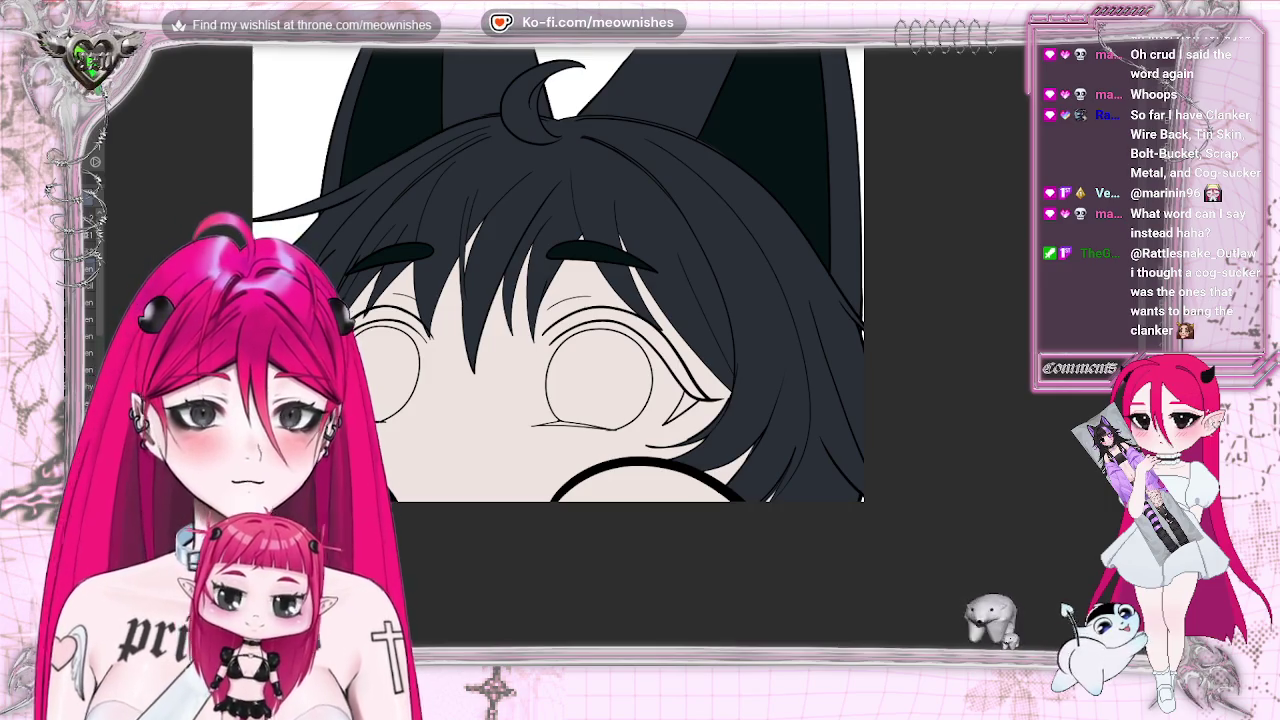
# Toggle the hair and skin flat colours off and on with undo and redo to compare.
pyautogui.hotkey('ctrl', 'z')
pyautogui.hotkey('ctrl', 'y')
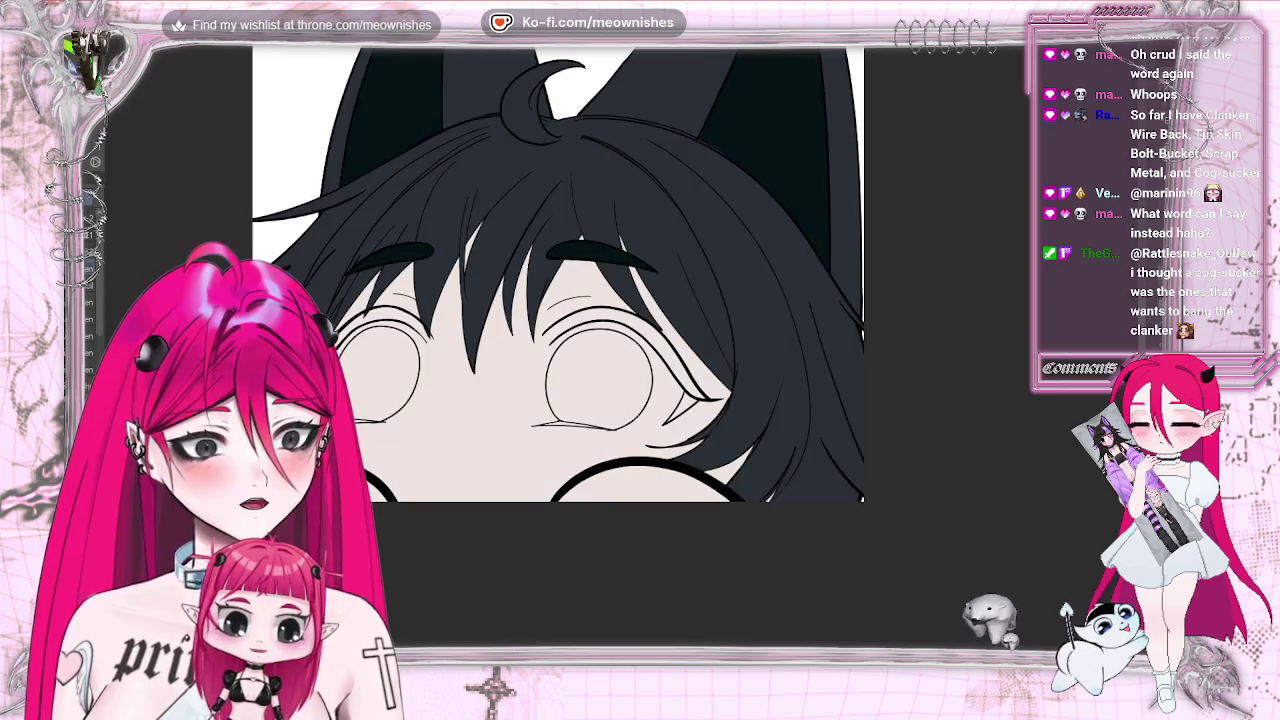
pyautogui.hotkey('ctrl', 'z')
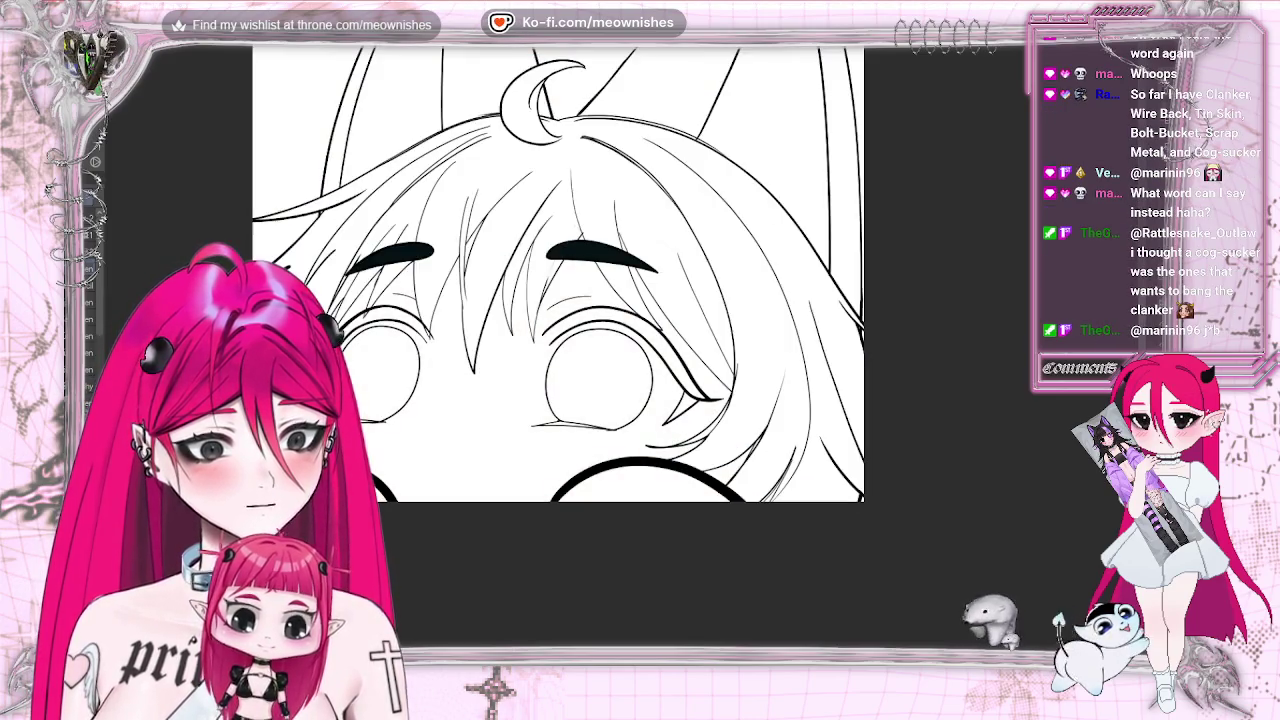
pyautogui.hotkey('ctrl', 'z')
pyautogui.hotkey('ctrl', 'z')
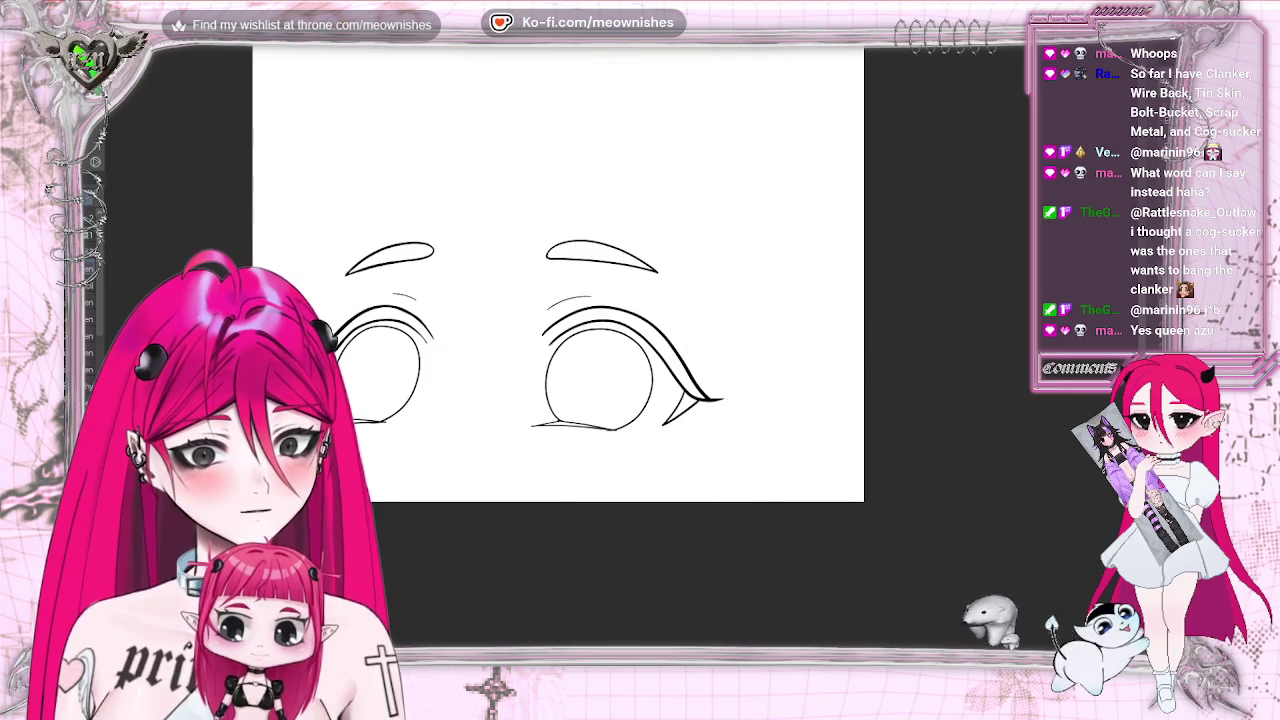
pyautogui.hotkey('ctrl', 'y')
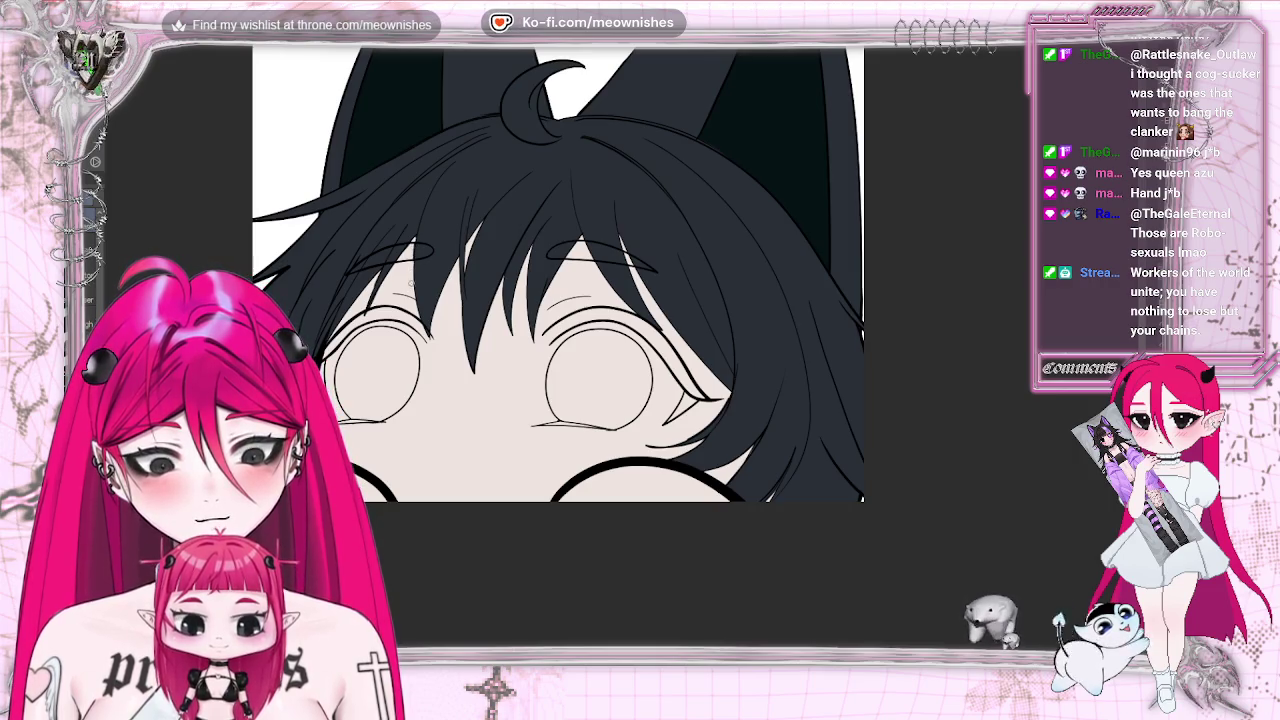
# Restore the solid dark fill on both eyebrows and zoom out and back to check.
pyautogui.hotkey('ctrl', 'z')
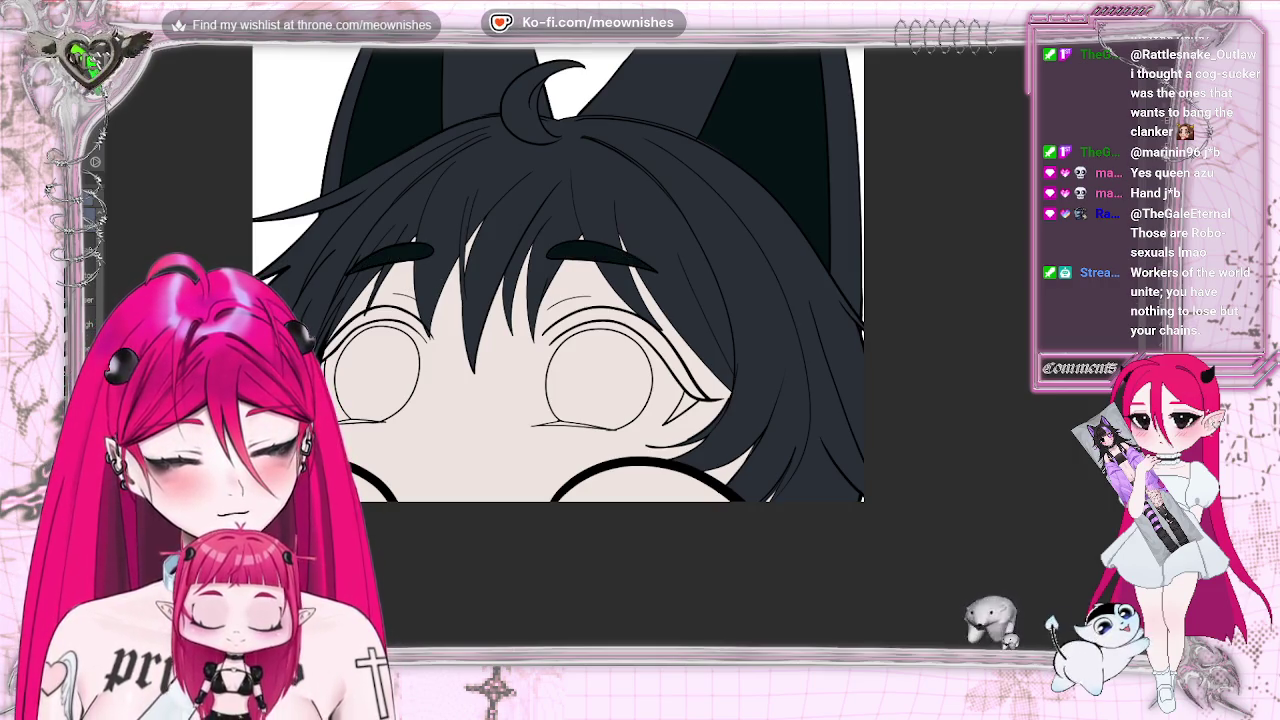
pyautogui.scroll(-4, 617, 345)
pyautogui.scroll(-4, 617, 345)
pyautogui.scroll(-2, 617, 345)
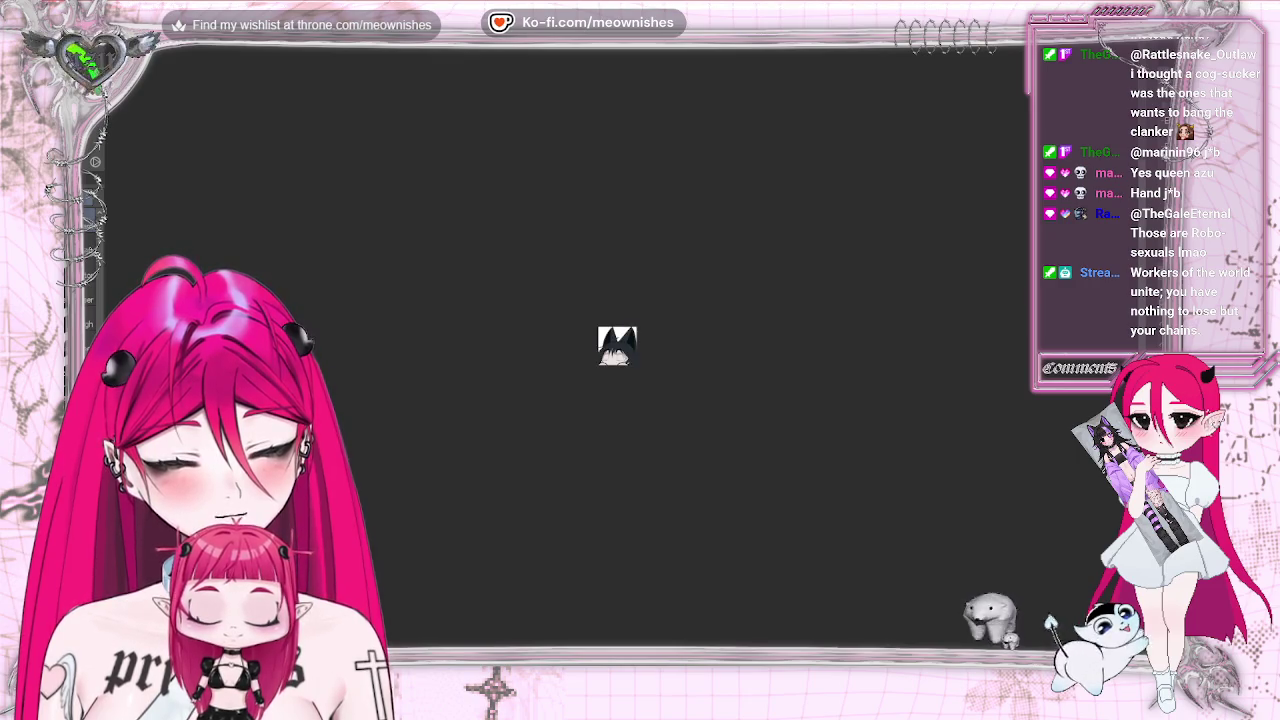
pyautogui.scroll(1, 621, 355)
pyautogui.scroll(2, 621, 355)
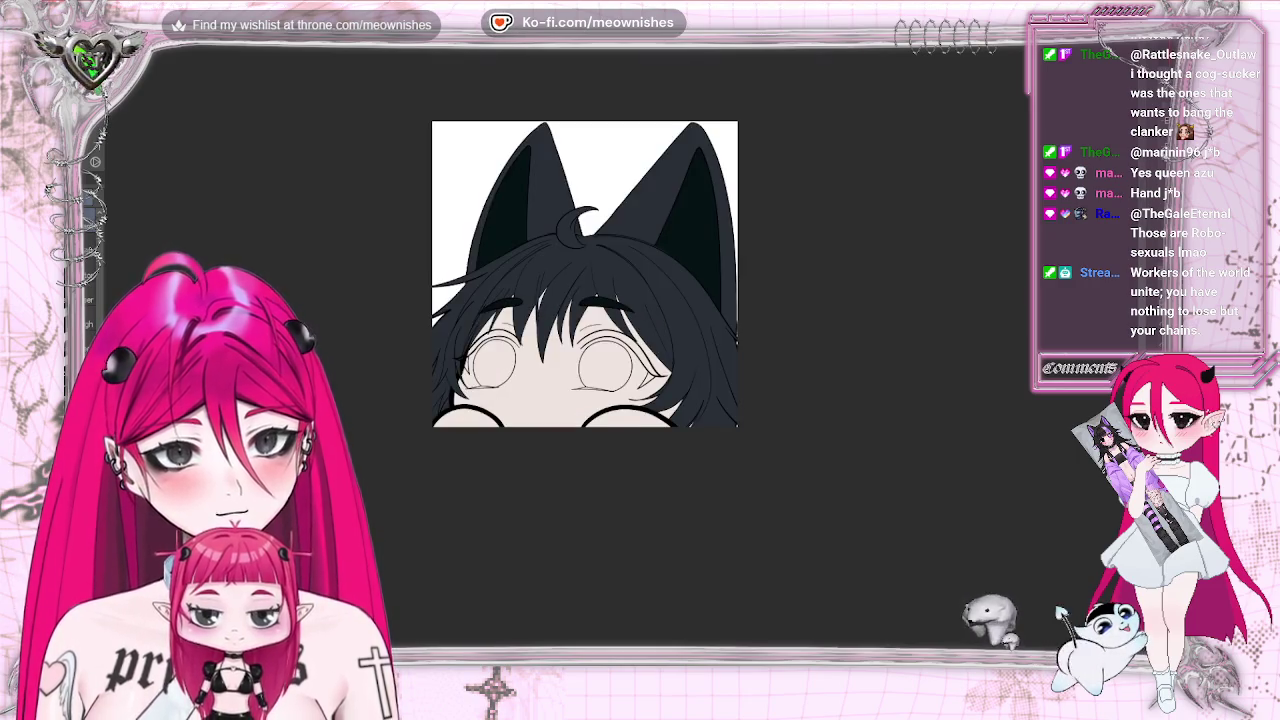
pyautogui.scroll(2, 624, 356)
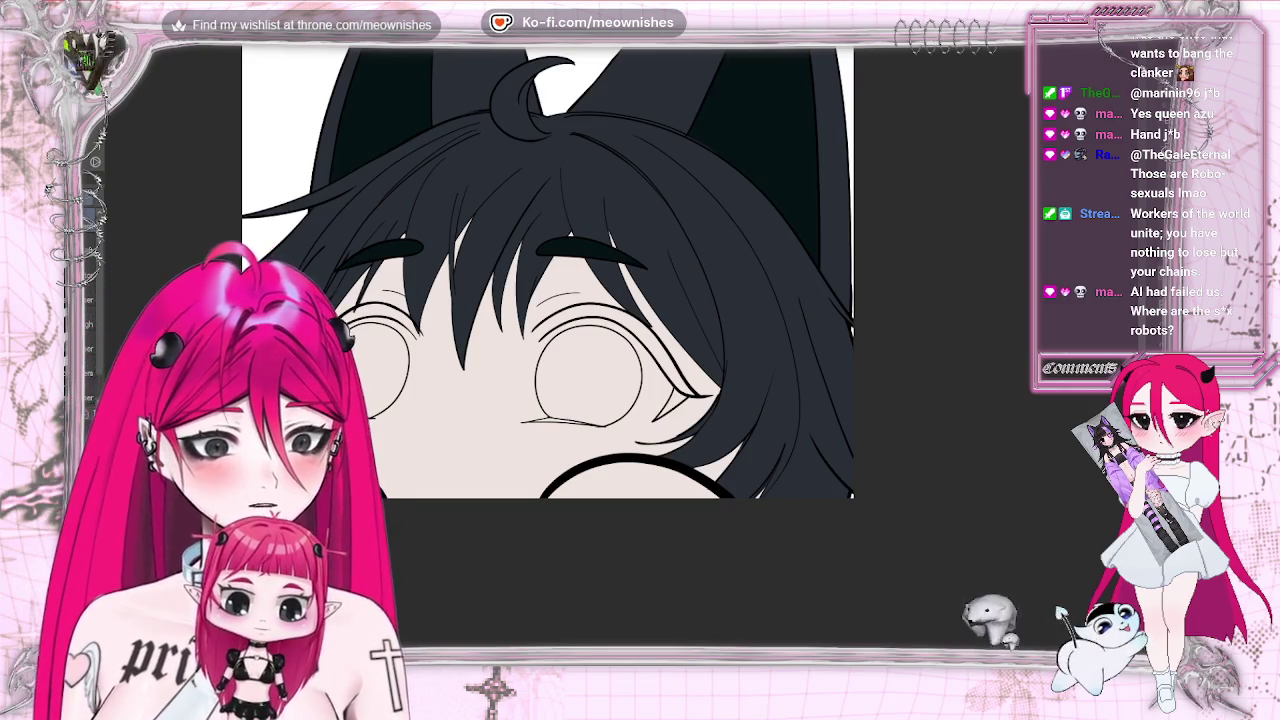
# Zoom out and back in, then switch to the finished sleepy emote for reference.
pyautogui.scroll(-5, 547, 270)
pyautogui.scroll(3, 547, 270)
pyautogui.scroll(2, 560, 260)
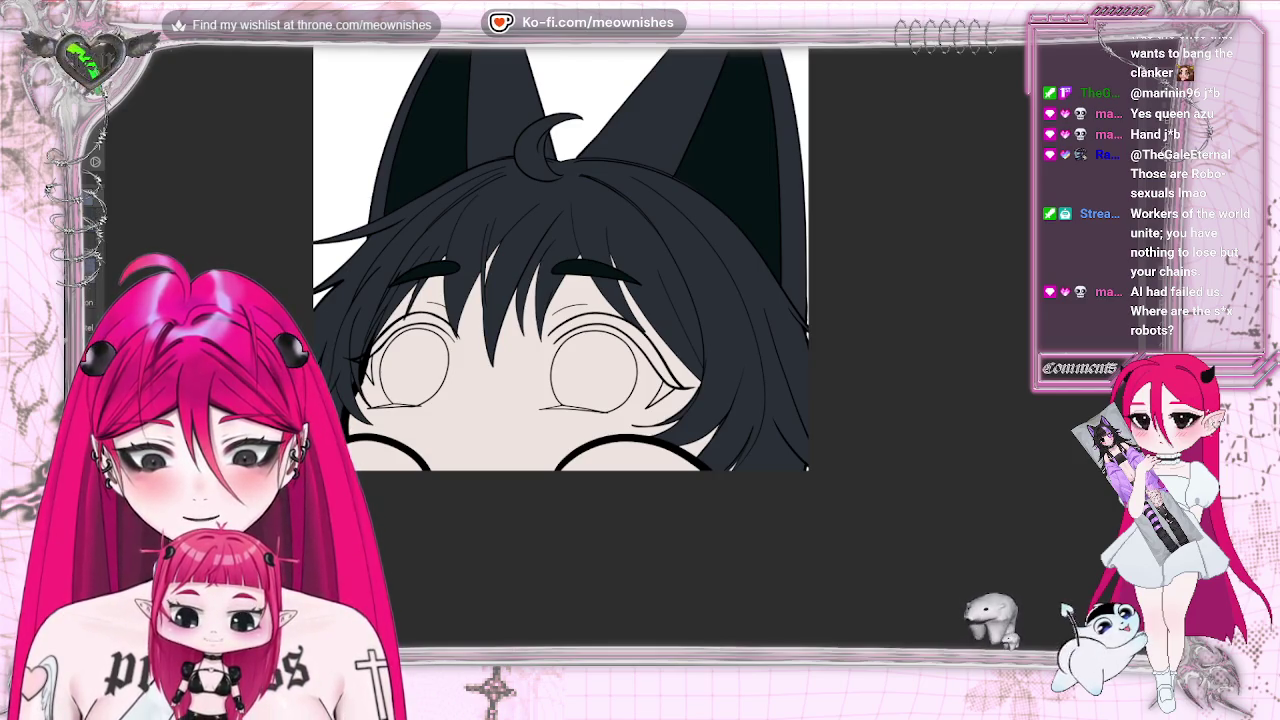
pyautogui.hotkey('ctrl', 'Tab')
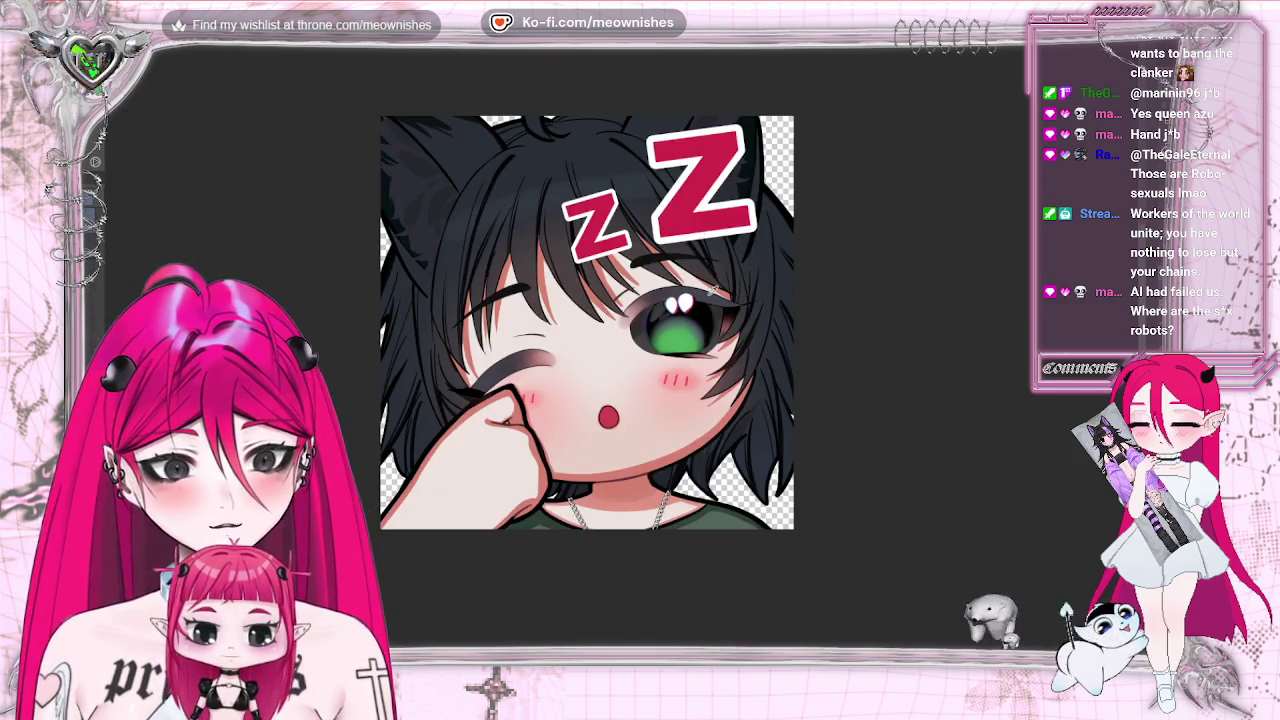
pyautogui.hotkey('ctrl', 'Tab')
pyautogui.scroll(5, 560, 380)
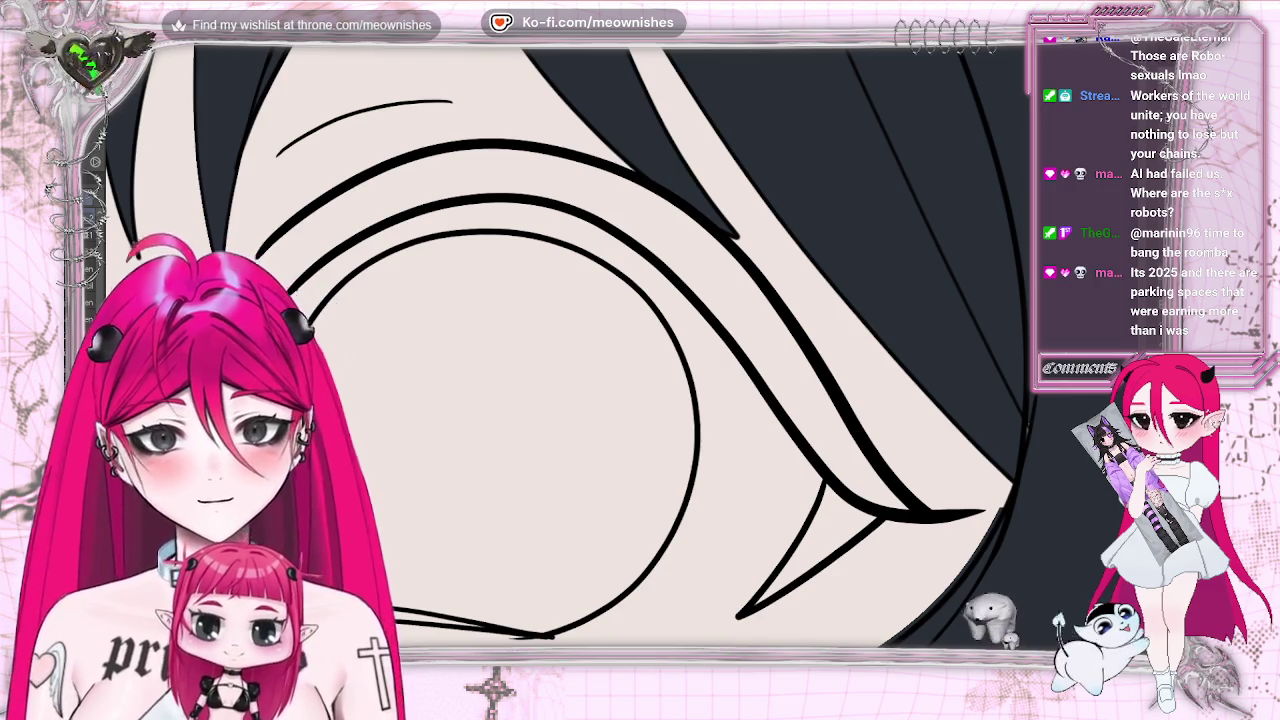
pyautogui.hotkey('alt', 'Delete')
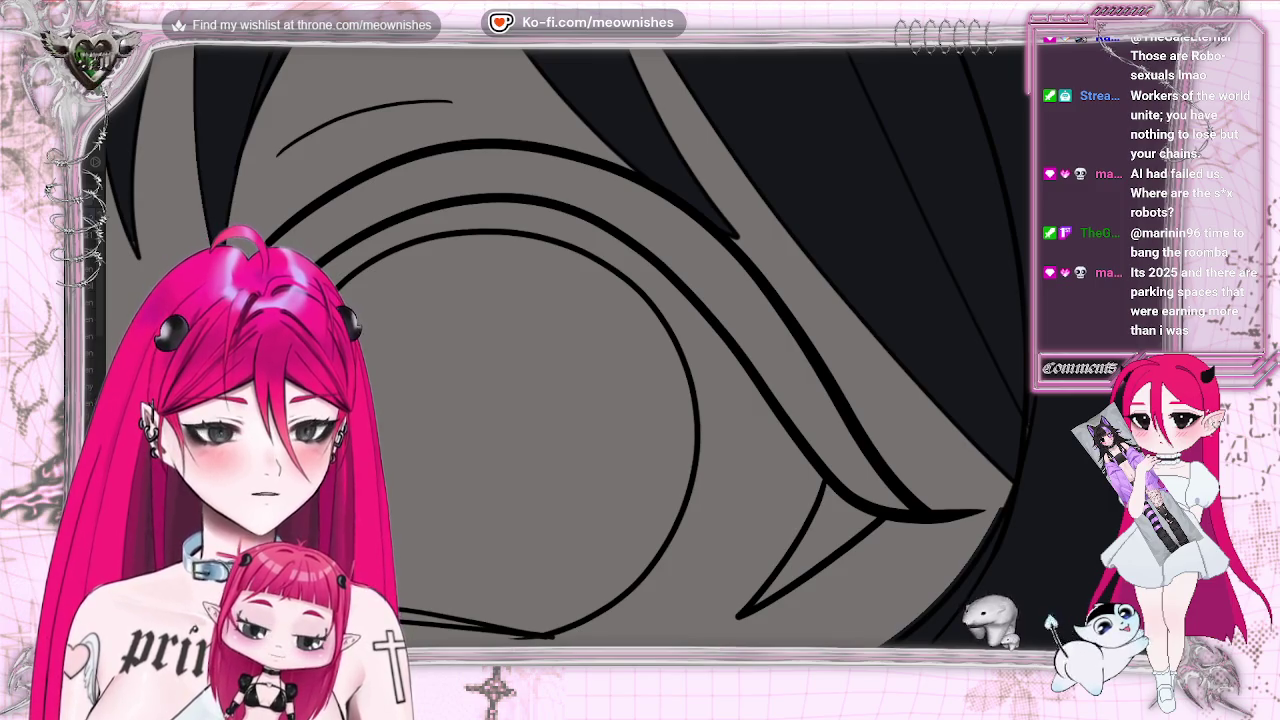
pyautogui.hotkey('ctrl', 'z')
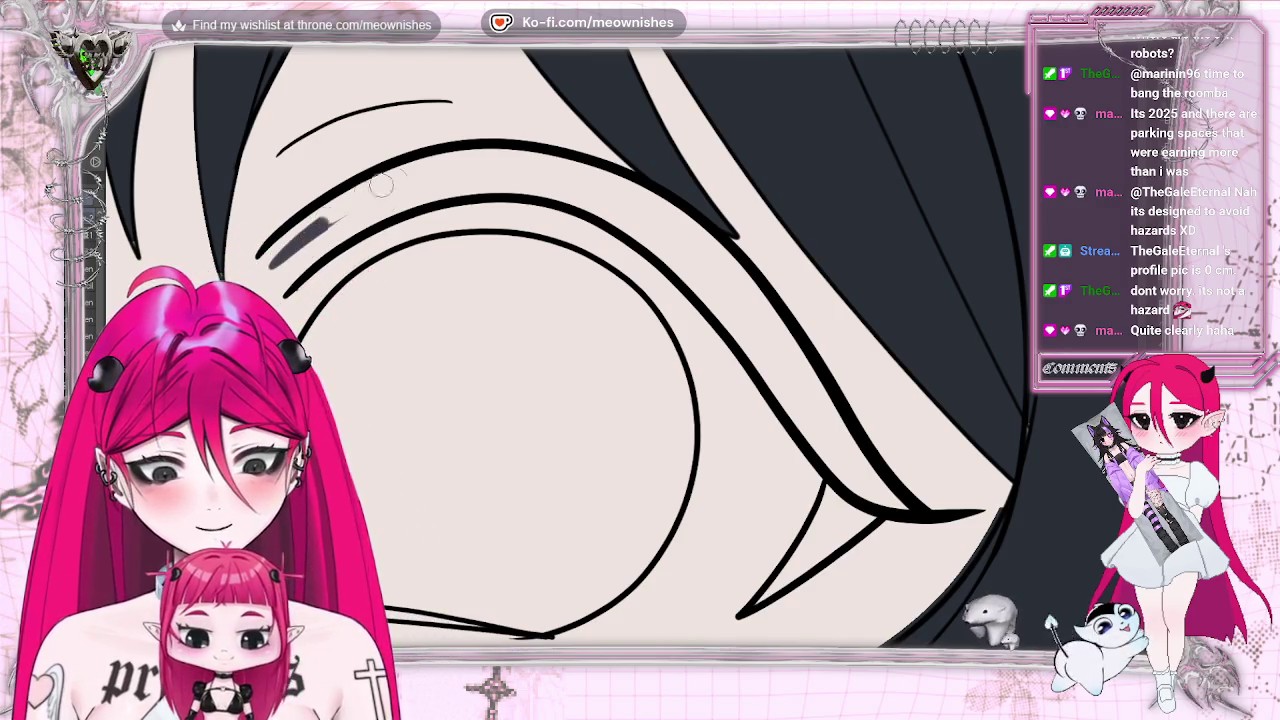
# Paint a thick grey shading stroke above the eye, extending it to the right.
pyautogui.moveTo(265, 262); pyautogui.dragTo(437, 173)
pyautogui.moveTo(280, 255)
pyautogui.mouseDown()
pyautogui.moveTo(455, 172)
pyautogui.moveTo(325, 213)
pyautogui.moveTo(505, 158)
pyautogui.mouseUp()
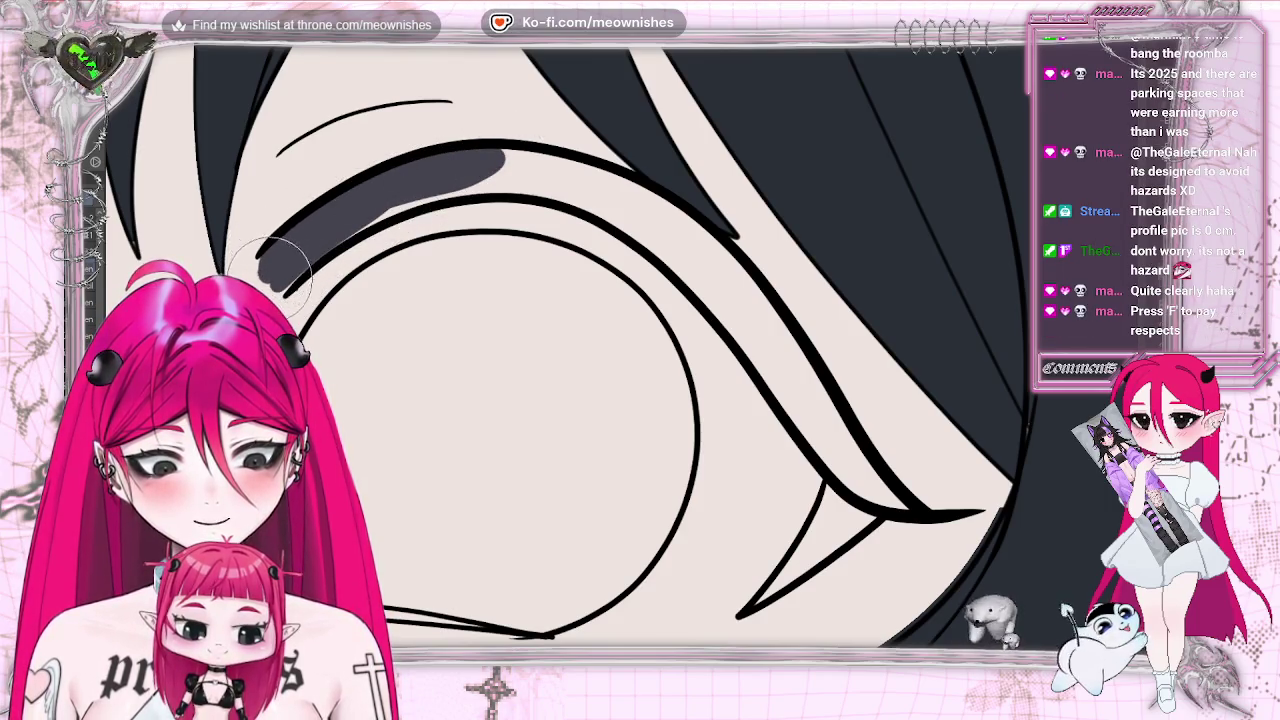
pyautogui.moveTo(385, 190); pyautogui.dragTo(565, 172)
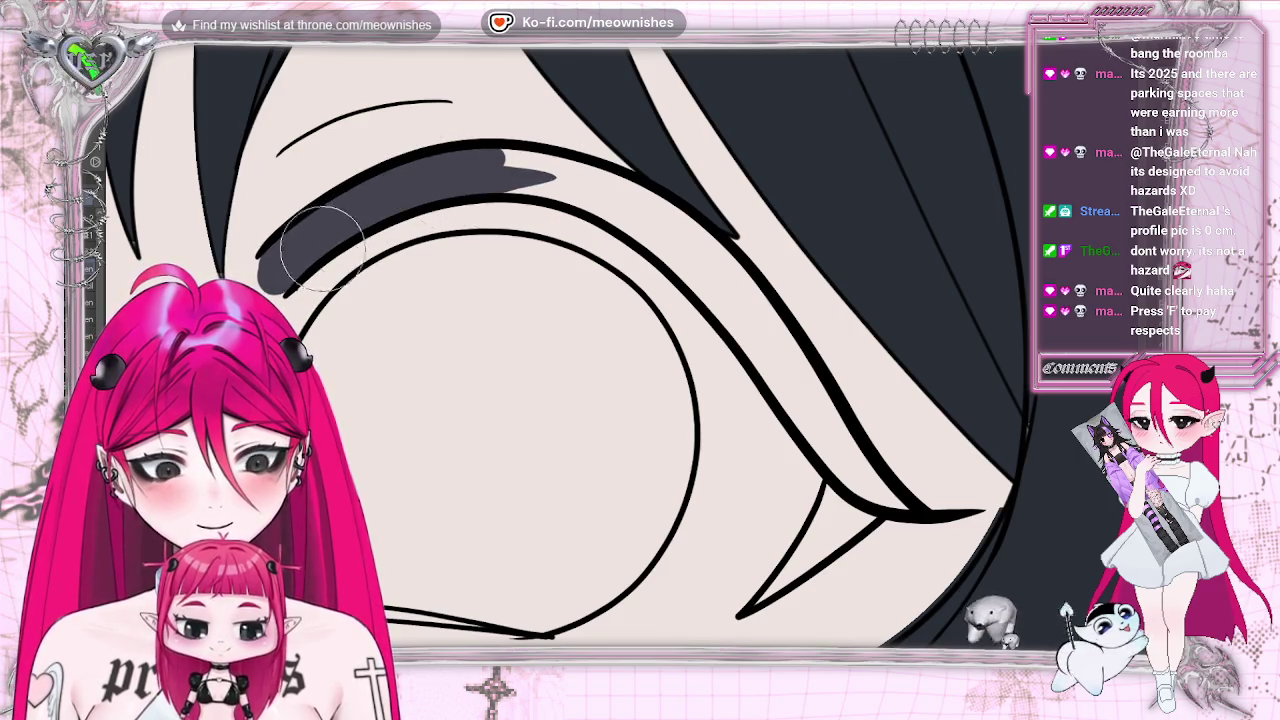
pyautogui.moveTo(430, 178); pyautogui.dragTo(665, 210)
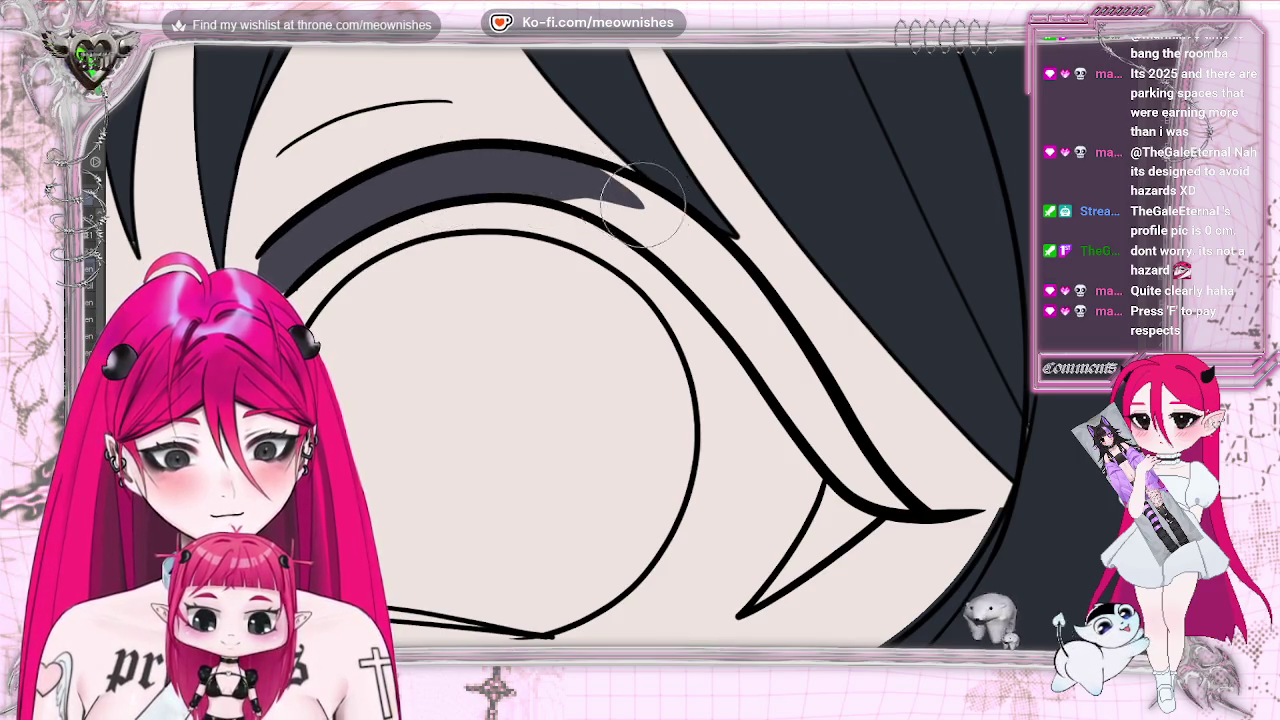
# Mirror the view and paint the grey band along the upper eyelid into the inner corner.
pyautogui.press('h')
pyautogui.moveTo(540, 255); pyautogui.dragTo(362, 500)
pyautogui.moveTo(552, 228); pyautogui.dragTo(415, 408)
pyautogui.moveTo(375, 493)
pyautogui.mouseDown()
pyautogui.moveTo(514, 271)
pyautogui.moveTo(471, 306)
pyautogui.moveTo(650, 180)
pyautogui.mouseUp()
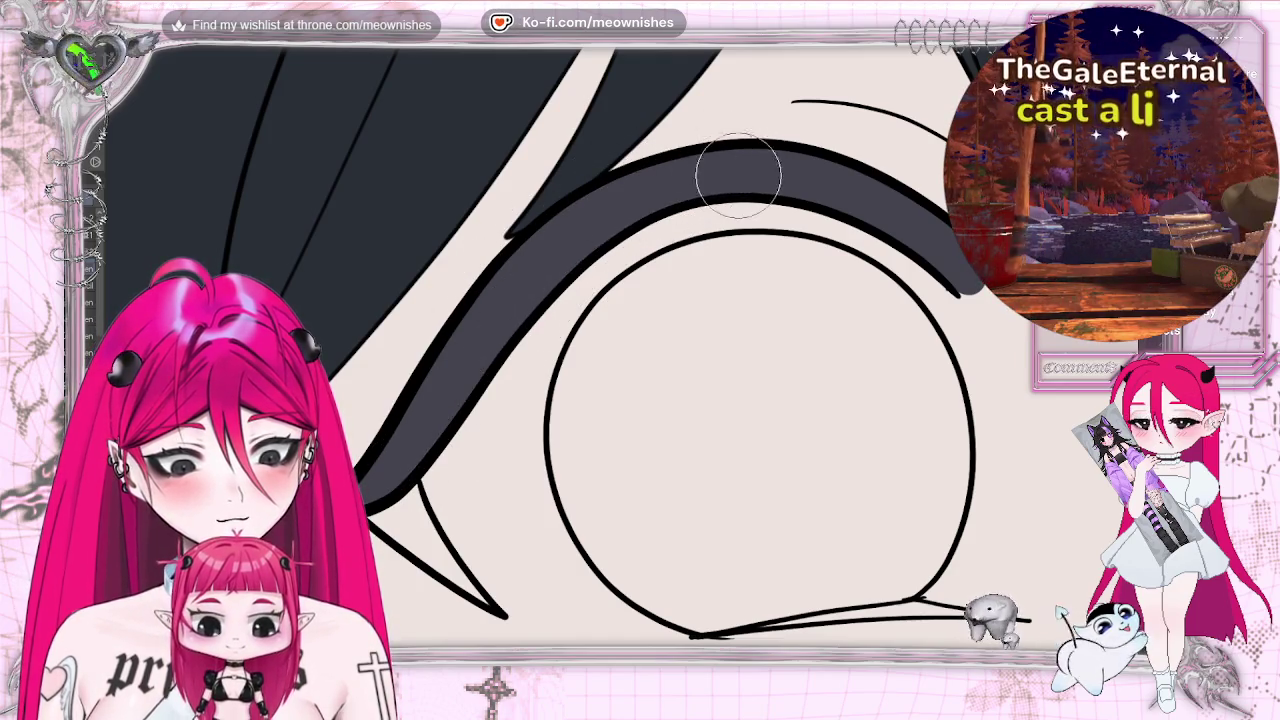
pyautogui.moveTo(395, 490)
pyautogui.mouseDown()
pyautogui.moveTo(420, 505)
pyautogui.moveTo(450, 590)
pyautogui.moveTo(495, 600)
pyautogui.mouseUp()
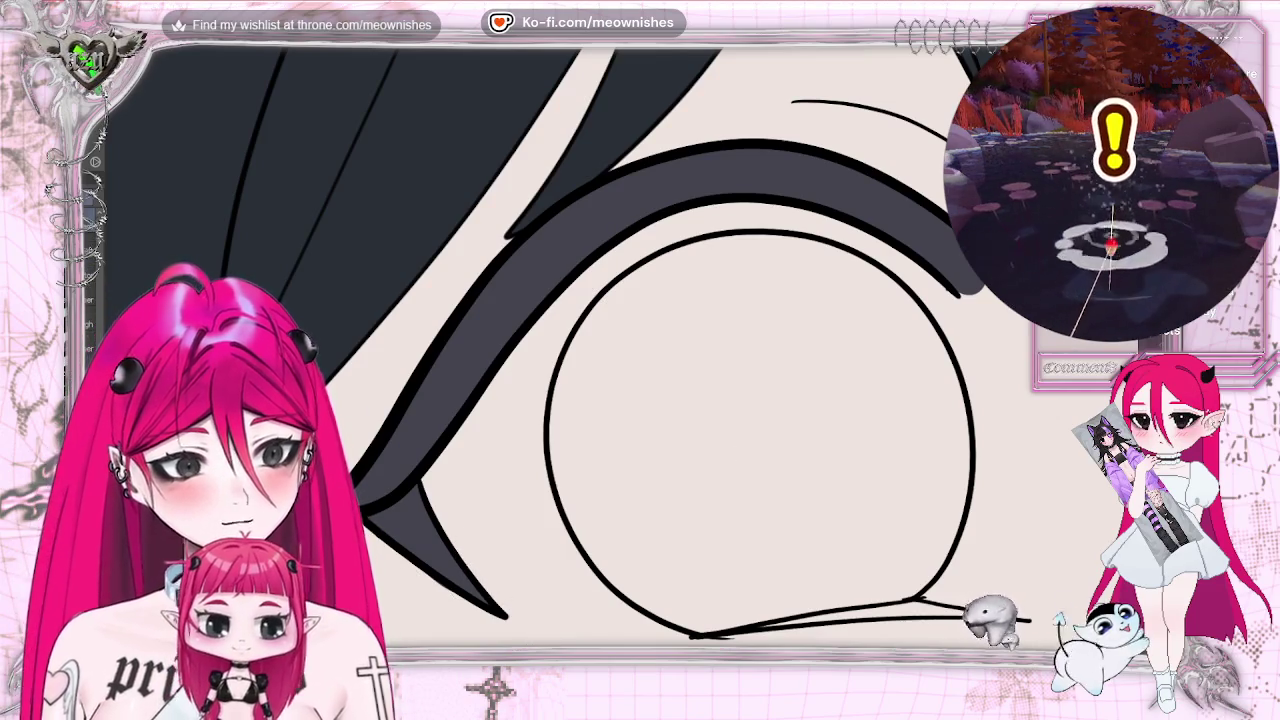
pyautogui.hotkey('ctrl', '-')
pyautogui.hotkey('ctrl', '-')
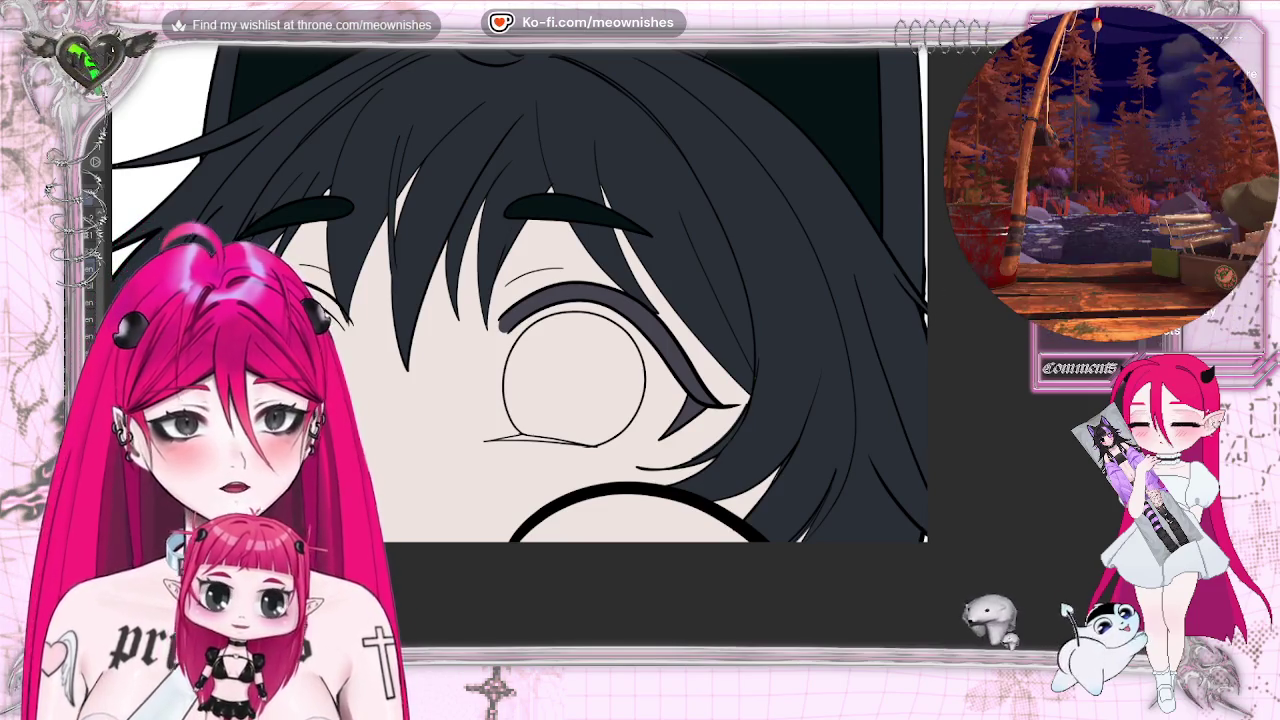
pyautogui.hotkey('ctrl', '+')
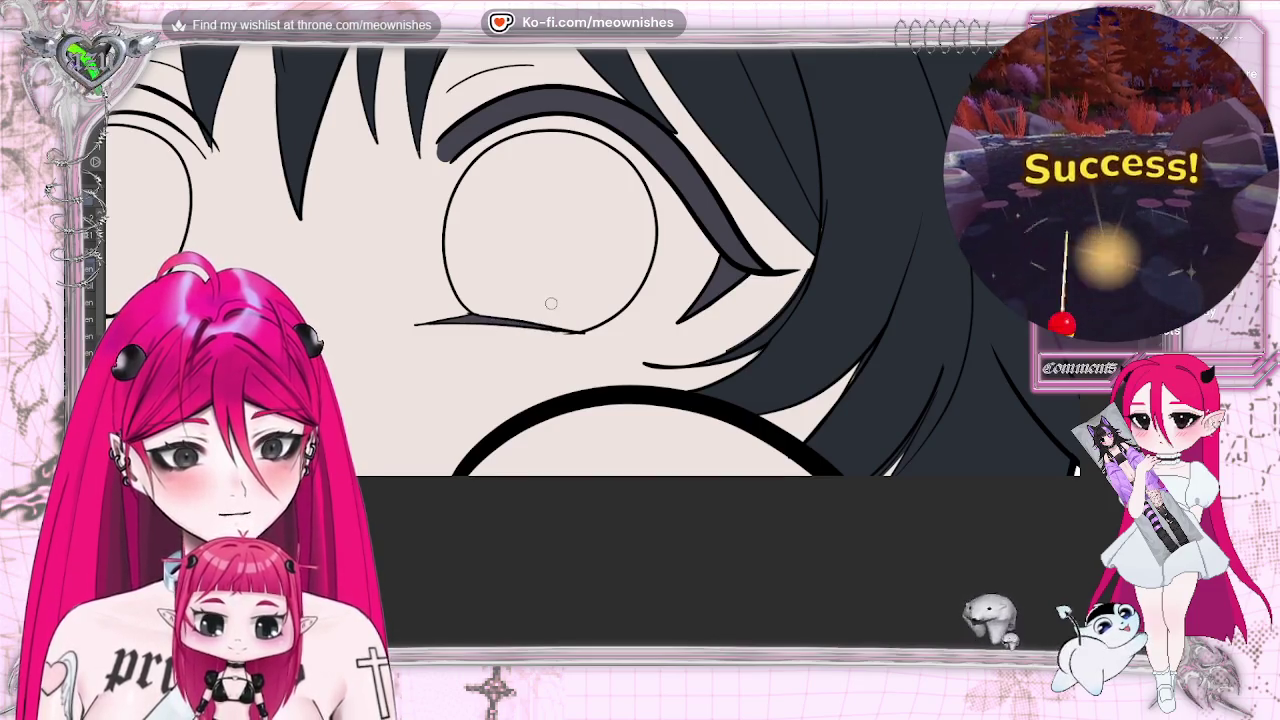
# Draw dark strokes along the left eye's upper edge and hair, then darken the right eyelid shading.
pyautogui.scroll(-3, 757, 642)
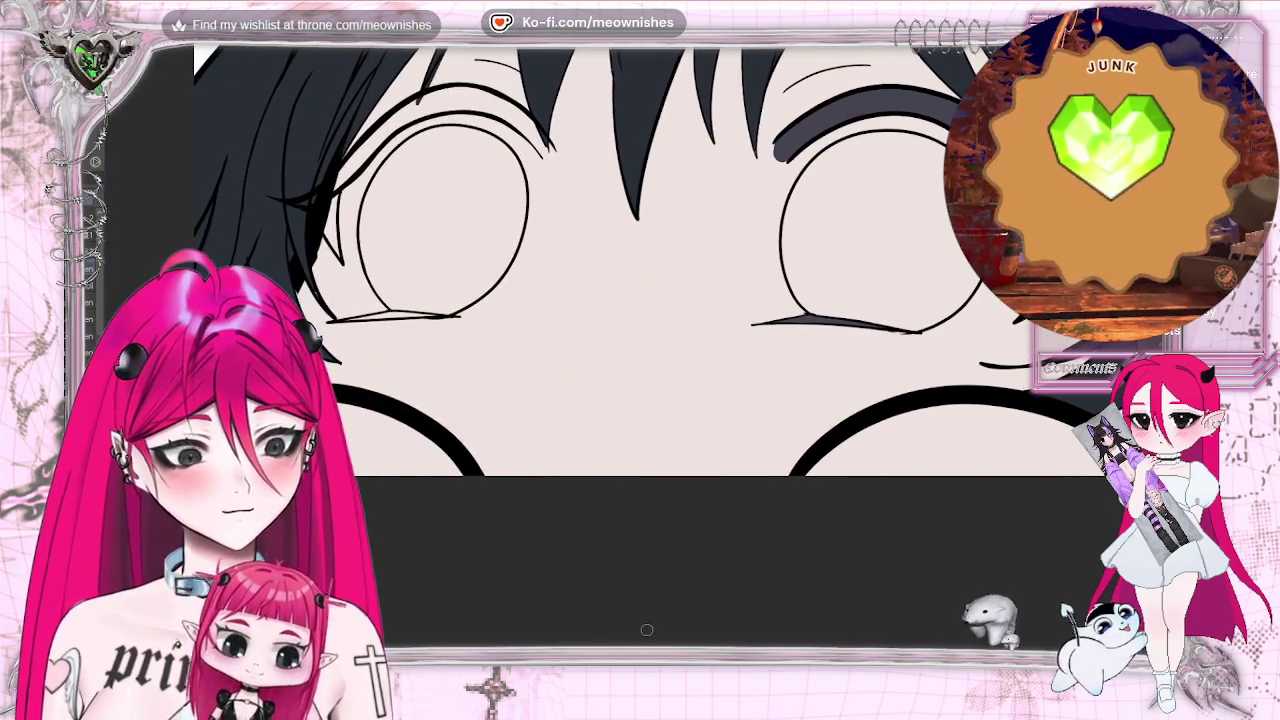
pyautogui.moveTo(366, 146); pyautogui.dragTo(320, 190)
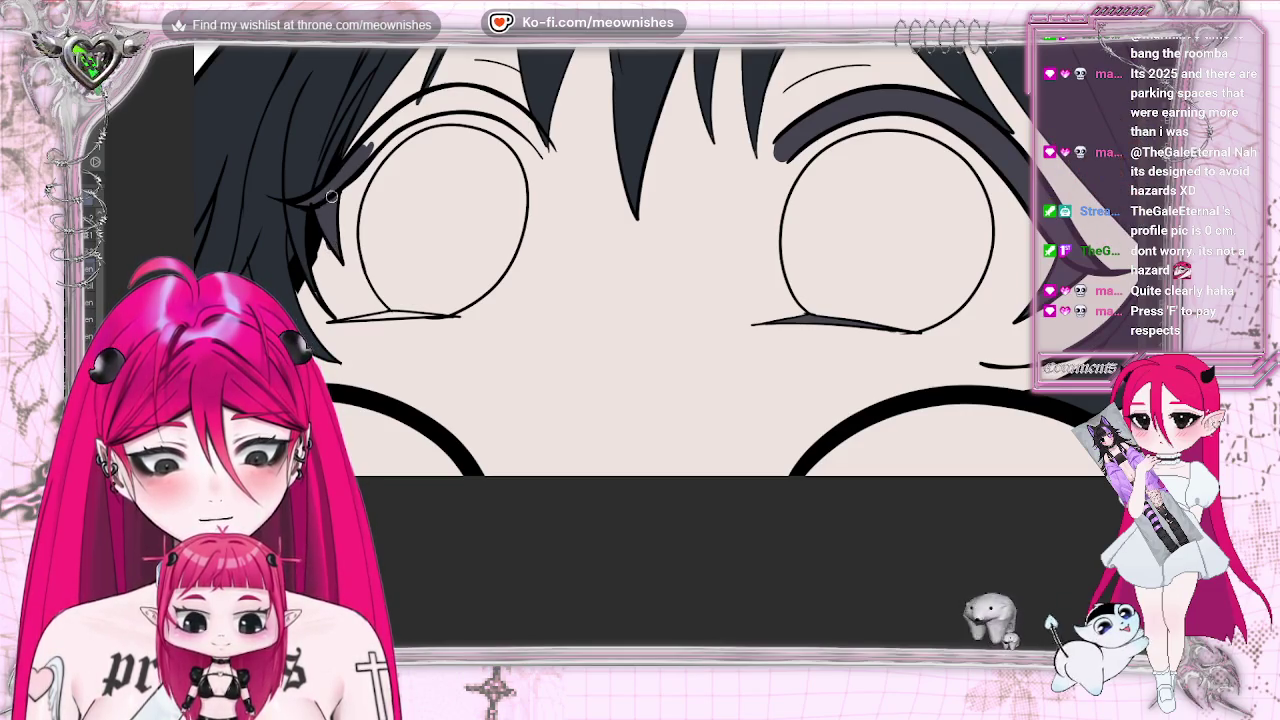
pyautogui.moveTo(408, 112); pyautogui.dragTo(347, 178)
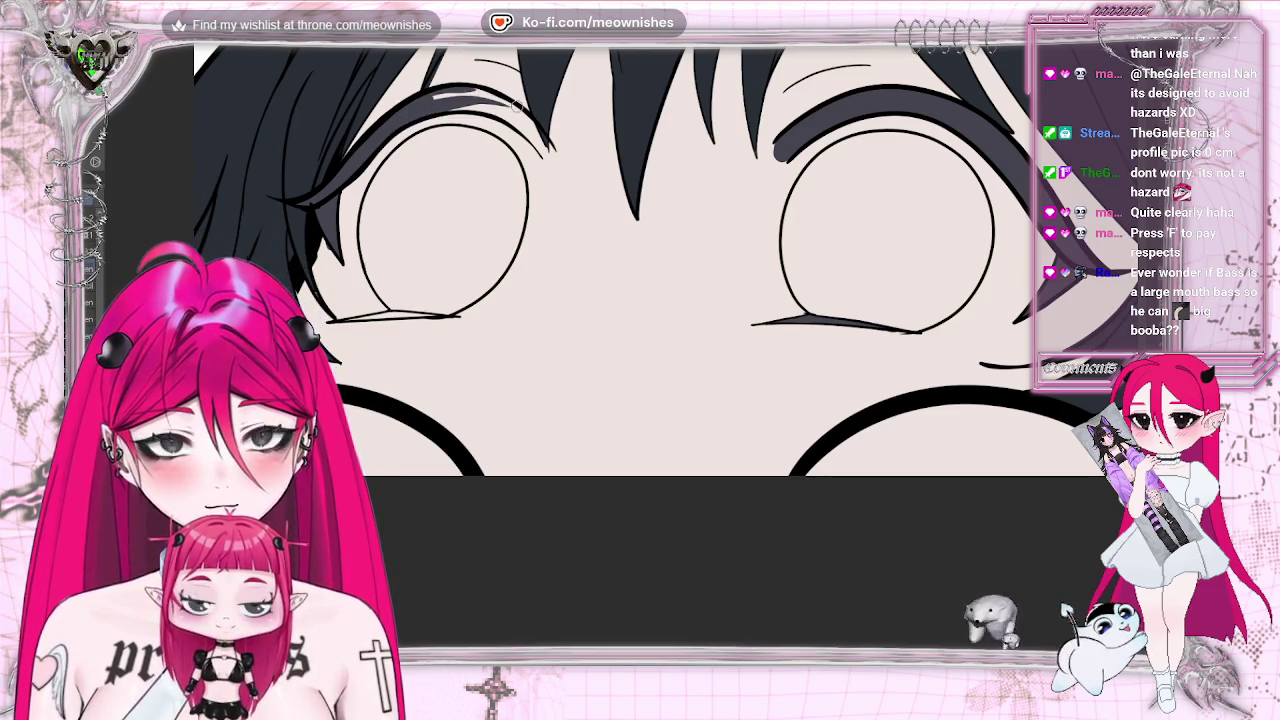
pyautogui.press('h')
pyautogui.moveTo(716, 120)
pyautogui.mouseDown()
pyautogui.moveTo(772, 94)
pyautogui.moveTo(708, 130)
pyautogui.mouseUp()
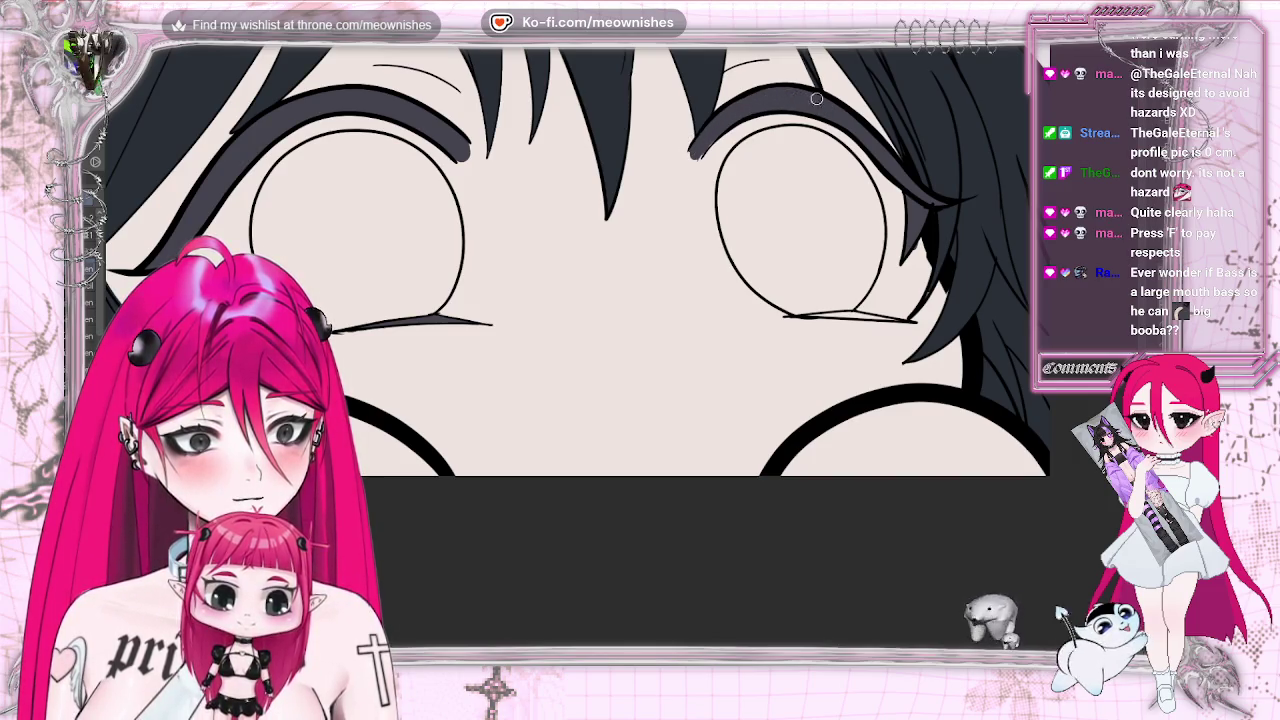
# Zoom out and back in, then begin painting dark grey into the left eye's iris.
pyautogui.scroll(-1, 633, 325)
pyautogui.scroll(-2, 633, 325)
pyautogui.scroll(-2, 633, 325)
pyautogui.scroll(-1, 633, 325)
pyautogui.scroll(2, 633, 340)
pyautogui.scroll(4, 633, 340)
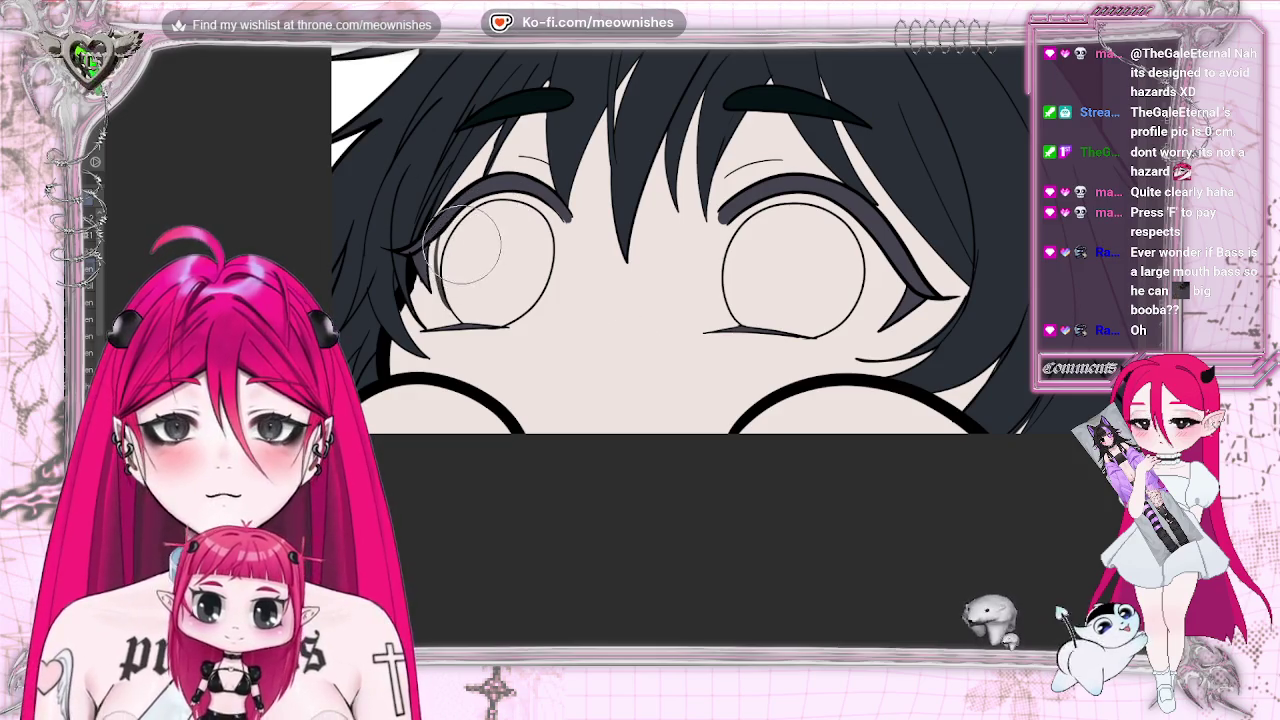
pyautogui.moveTo(450, 295)
pyautogui.mouseDown()
pyautogui.moveTo(455, 238)
pyautogui.moveTo(463, 310)
pyautogui.mouseUp()
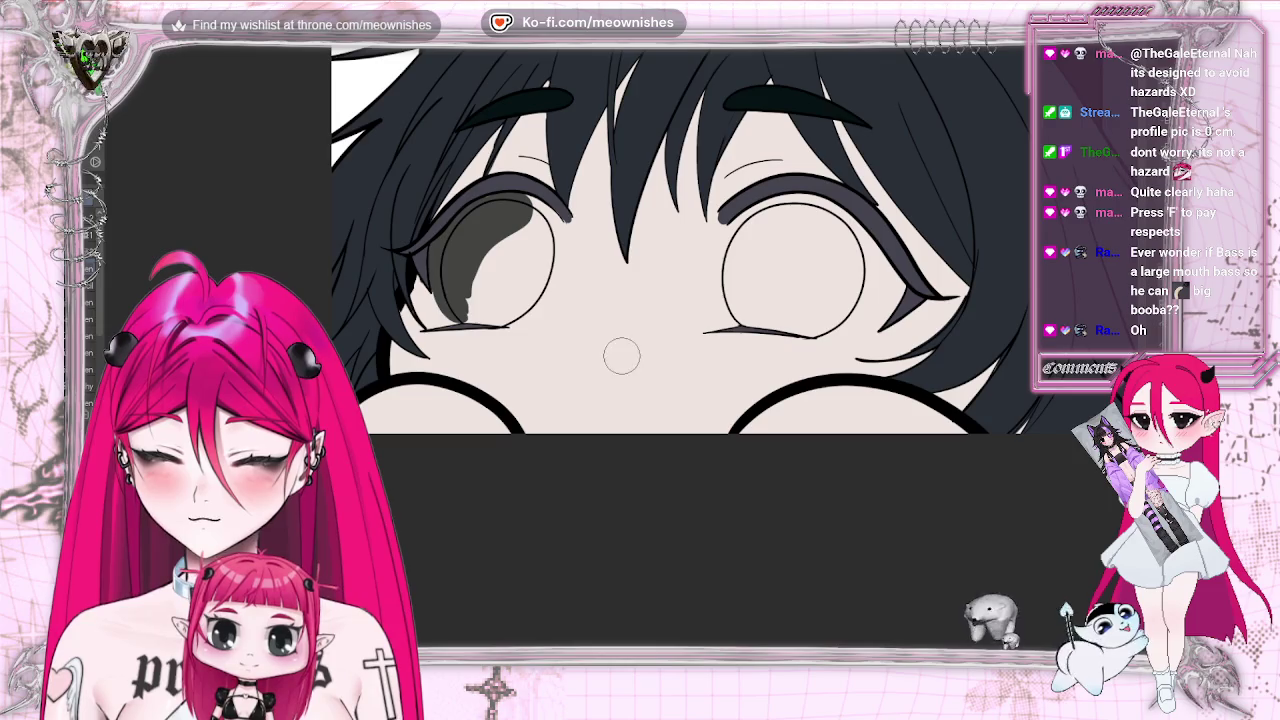
# Fill the rest of the left iris dark grey and start shading the right iris's left side.
pyautogui.moveTo(489, 254)
pyautogui.mouseDown()
pyautogui.moveTo(503, 200)
pyautogui.moveTo(533, 200)
pyautogui.moveTo(560, 237)
pyautogui.moveTo(486, 294)
pyautogui.mouseUp()
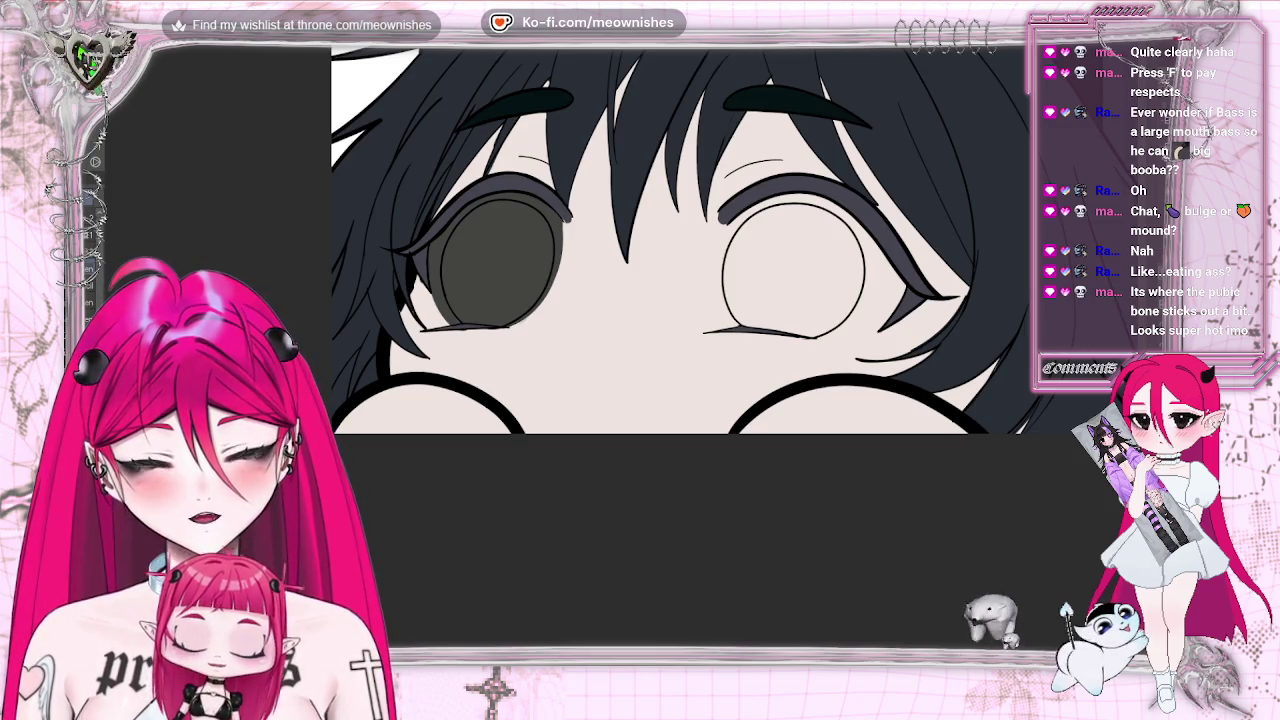
pyautogui.moveTo(795, 195)
pyautogui.mouseDown()
pyautogui.moveTo(724, 267)
pyautogui.moveTo(740, 320)
pyautogui.mouseUp()
pyautogui.moveTo(760, 225)
pyautogui.mouseDown()
pyautogui.moveTo(735, 300)
pyautogui.moveTo(790, 207)
pyautogui.moveTo(800, 214)
pyautogui.mouseUp()
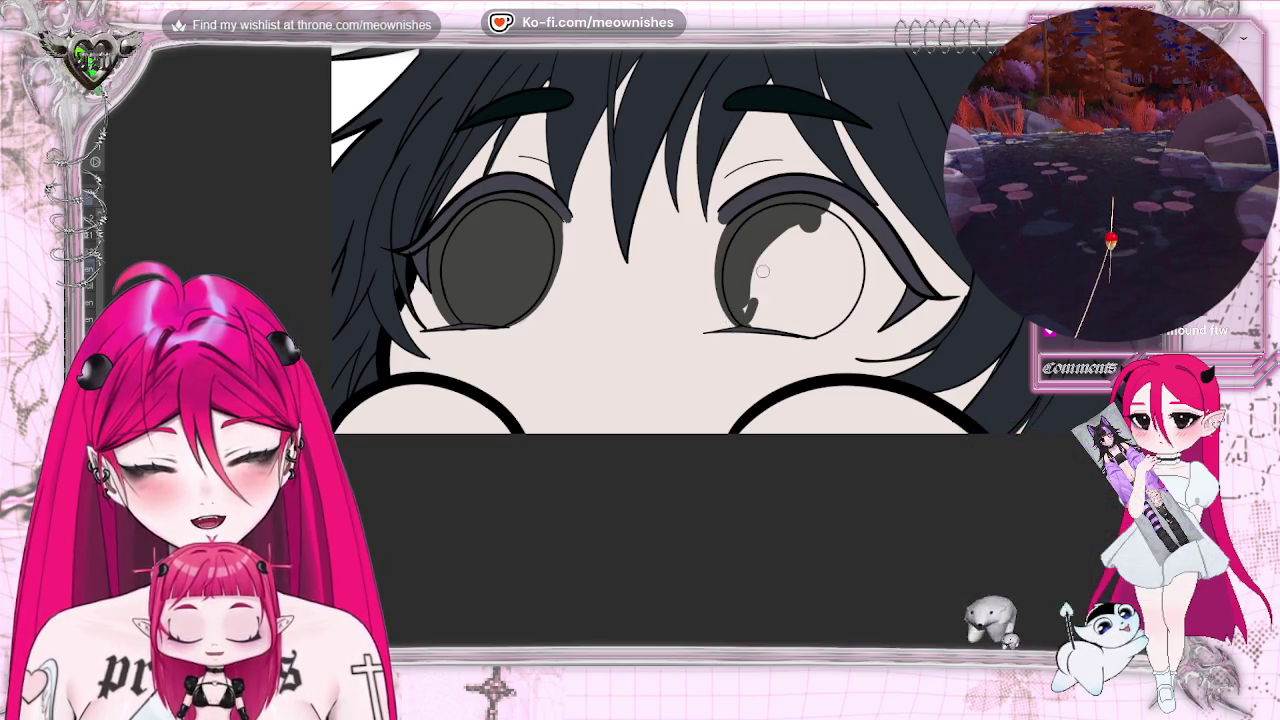
# Paint over the right iris and its highlight in dark grey, shade its lower edge, and extend the lower lash.
pyautogui.moveTo(762, 271); pyautogui.dragTo(750, 300)
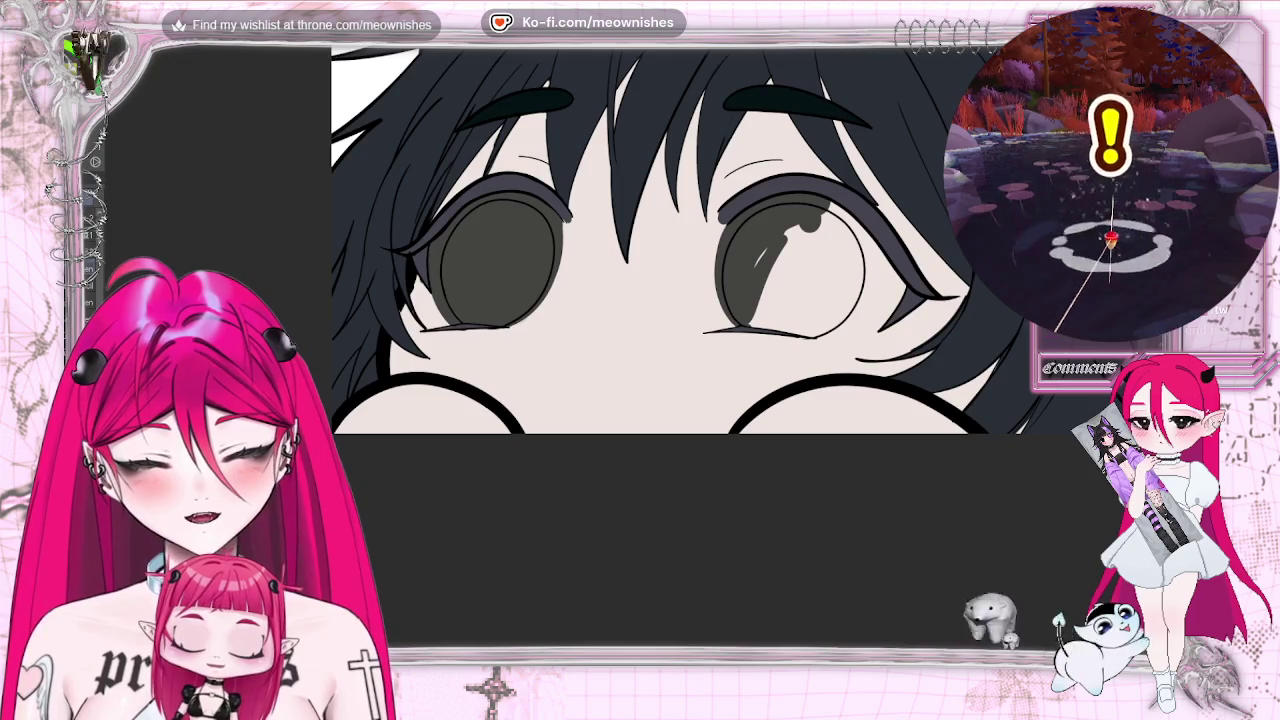
pyautogui.moveTo(754, 229)
pyautogui.mouseDown()
pyautogui.moveTo(750, 318)
pyautogui.moveTo(815, 328)
pyautogui.mouseUp()
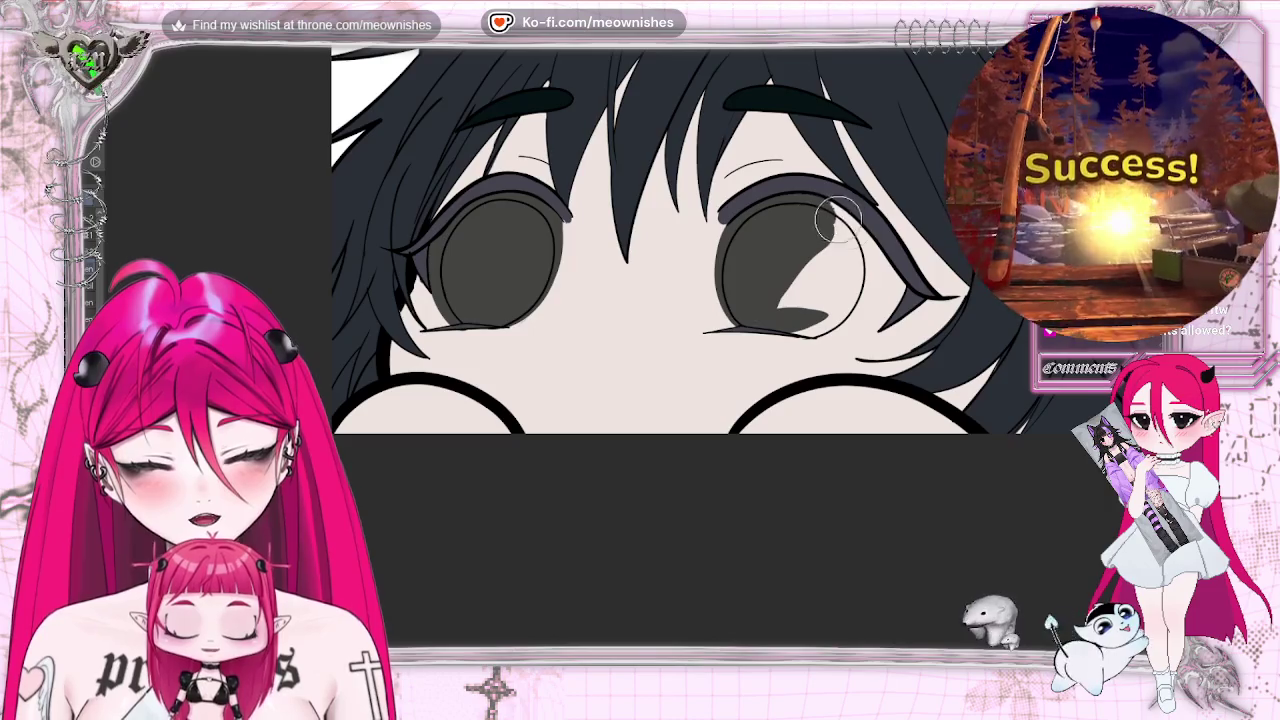
pyautogui.moveTo(837, 219); pyautogui.dragTo(864, 279)
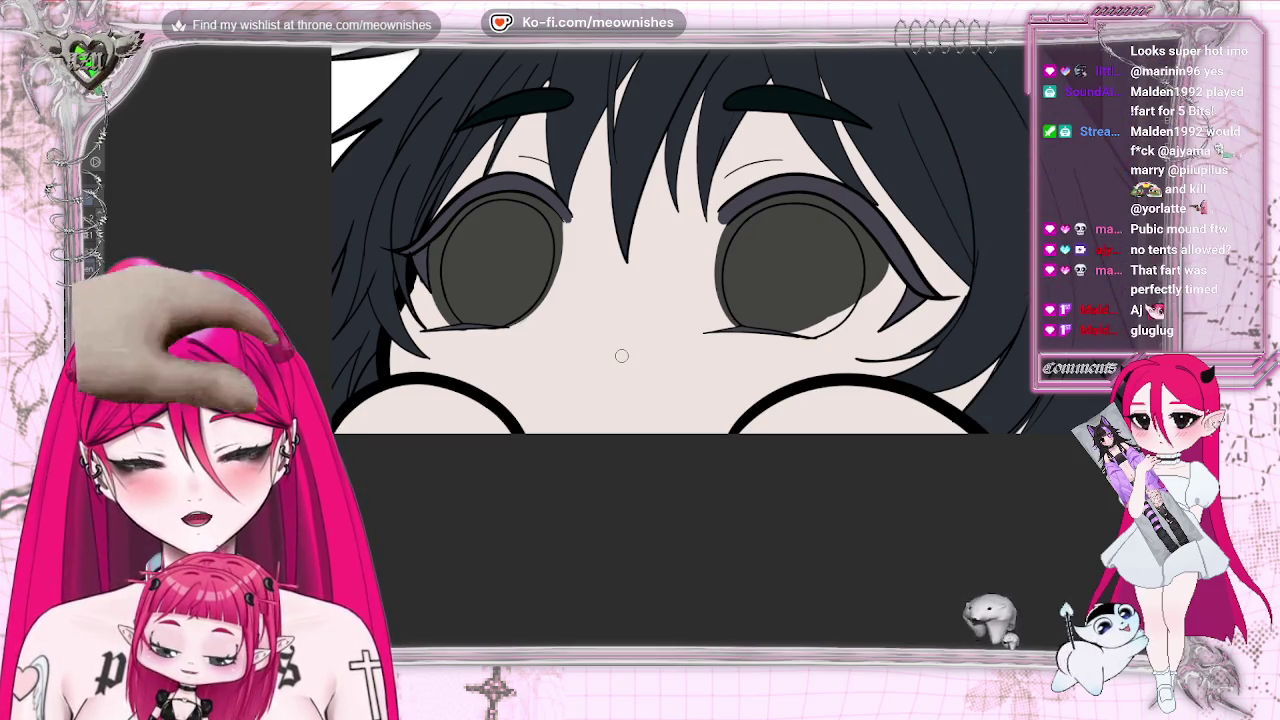
pyautogui.moveTo(785, 335); pyautogui.dragTo(889, 284)
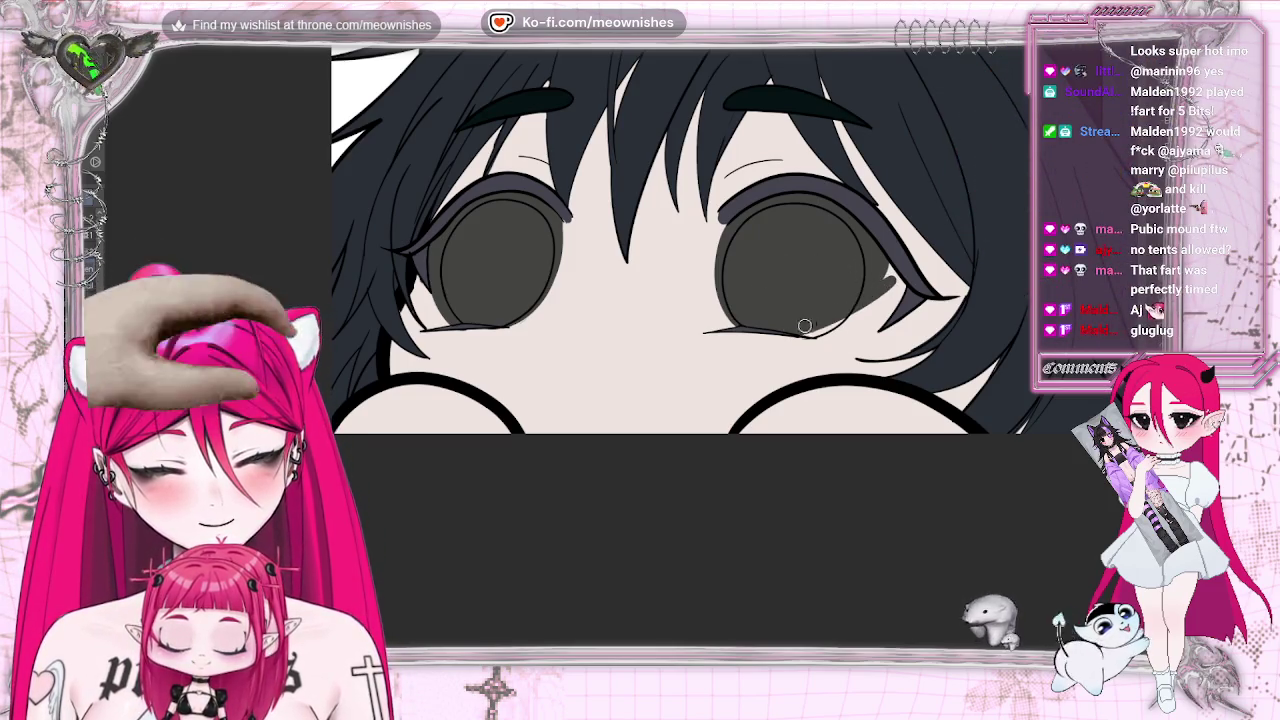
pyautogui.moveTo(805, 330)
pyautogui.mouseDown()
pyautogui.moveTo(898, 284)
pyautogui.moveTo(805, 321)
pyautogui.mouseUp()
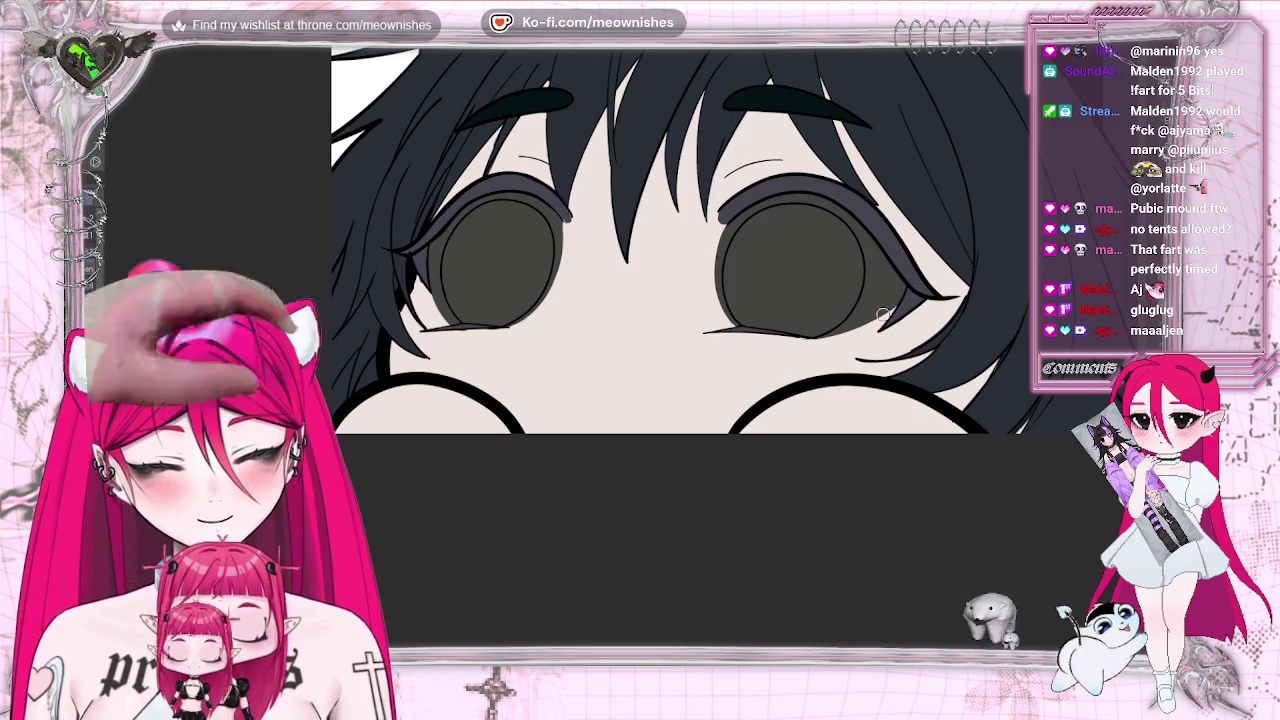
pyautogui.moveTo(827, 336); pyautogui.dragTo(882, 320)
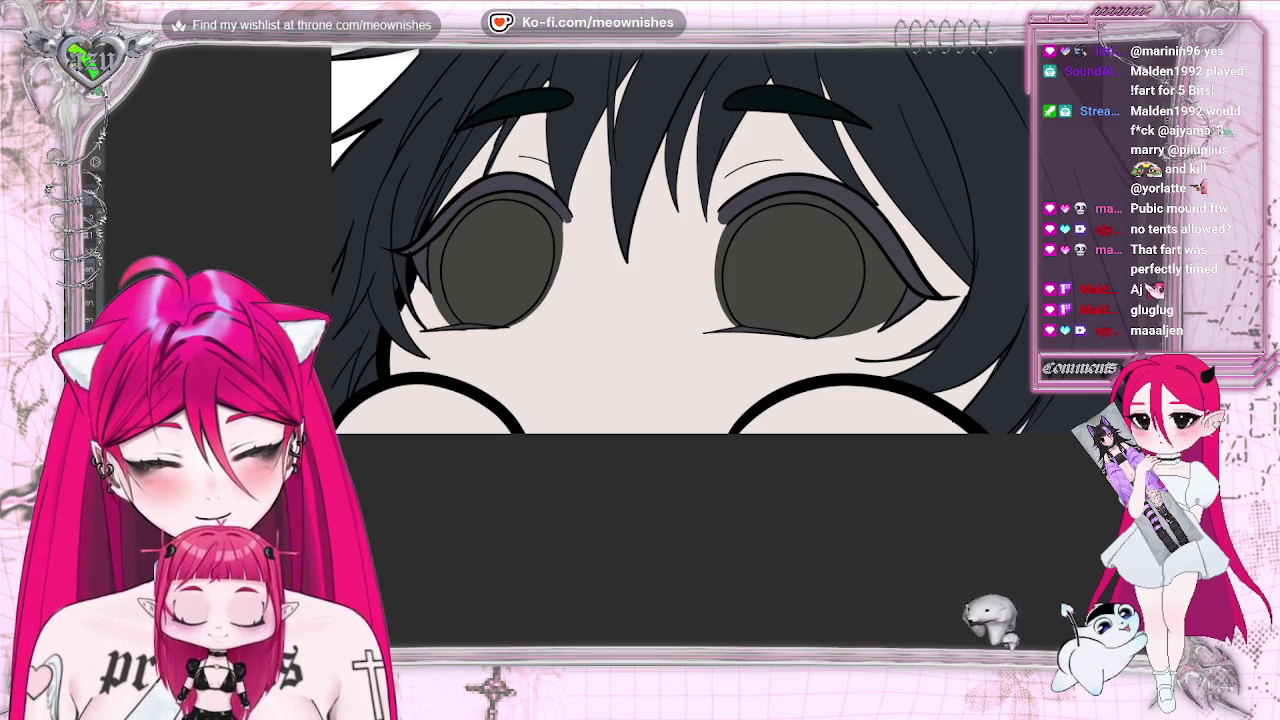
pyautogui.scroll(-2, 663, 230)
pyautogui.scroll(-4, 663, 230)
pyautogui.scroll(4, 663, 230)
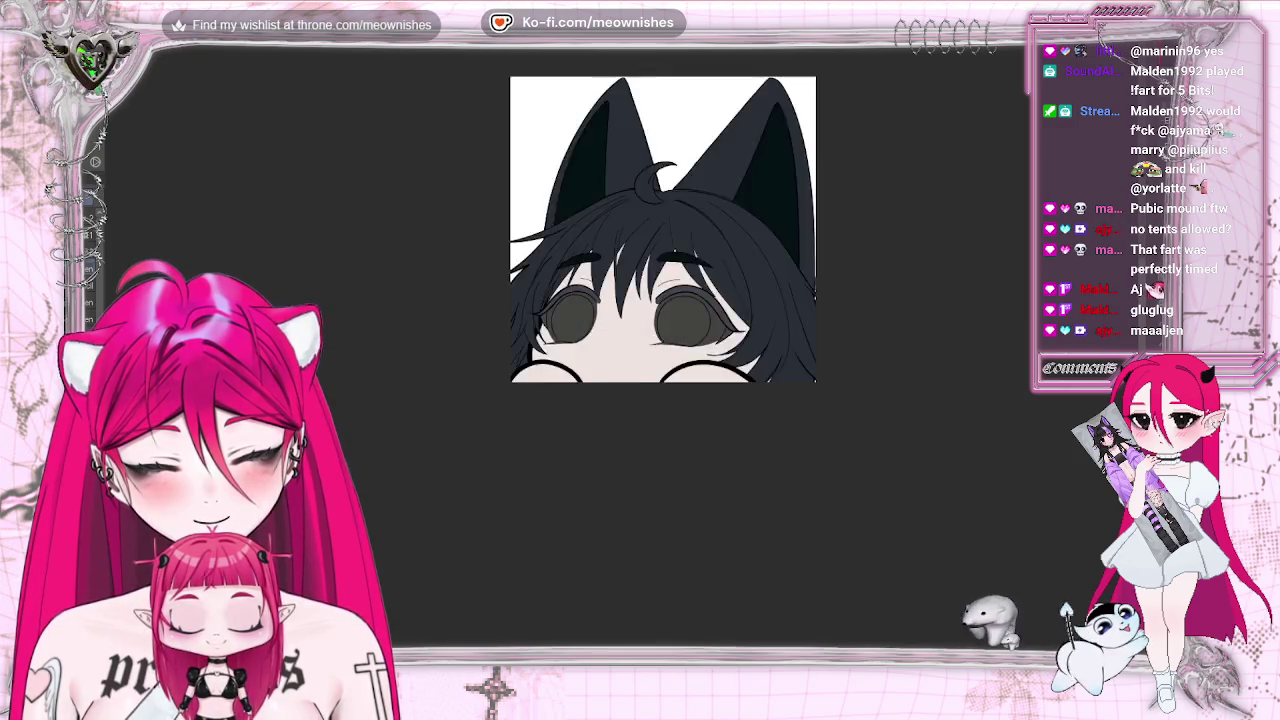
pyautogui.scroll(3, 633, 350)
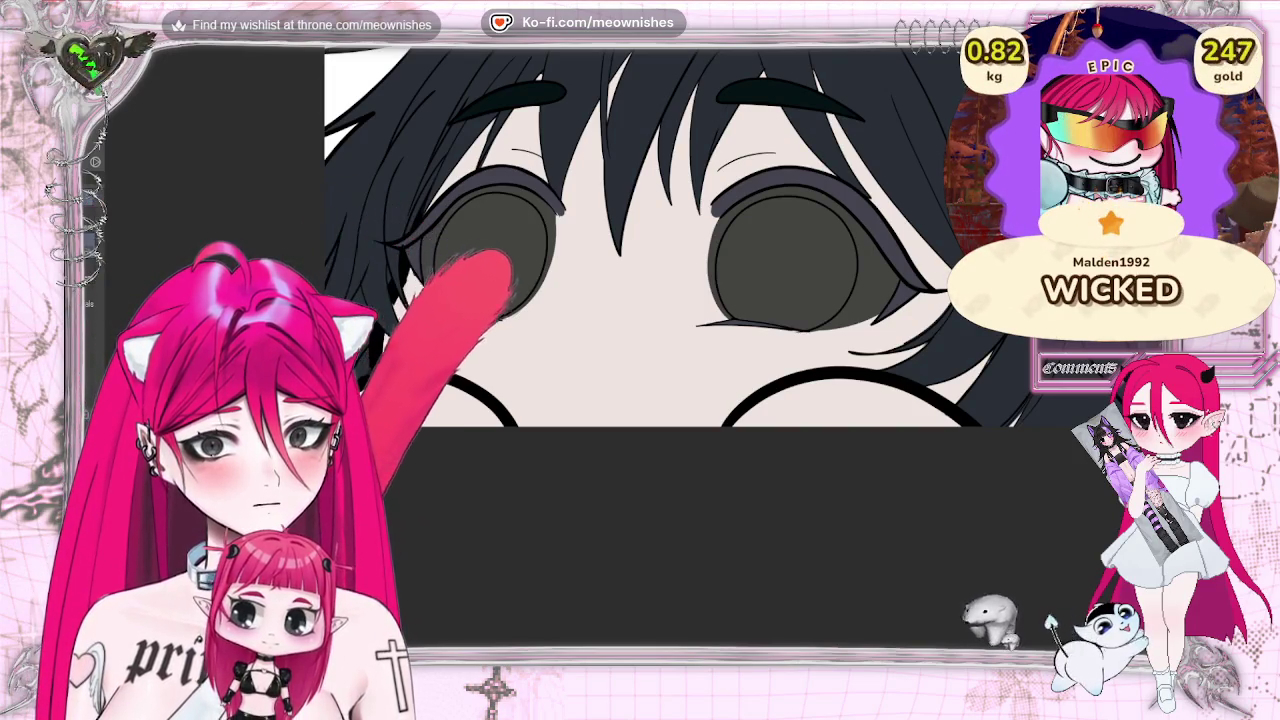
# Add the left eye's iris to the selection and expand the selected area.
pyautogui.press('shift')
pyautogui.keyDown('shift'); pyautogui.click(788, 256); pyautogui.keyUp('shift')
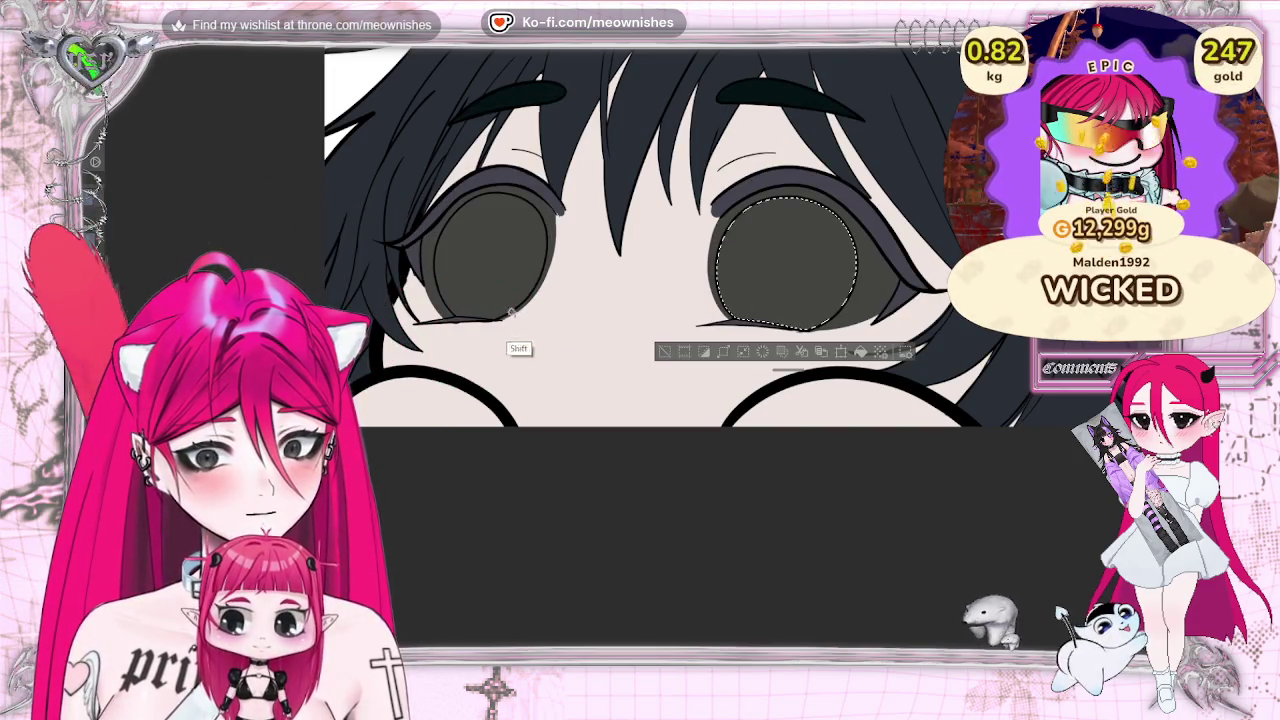
pyautogui.click(583, 352)
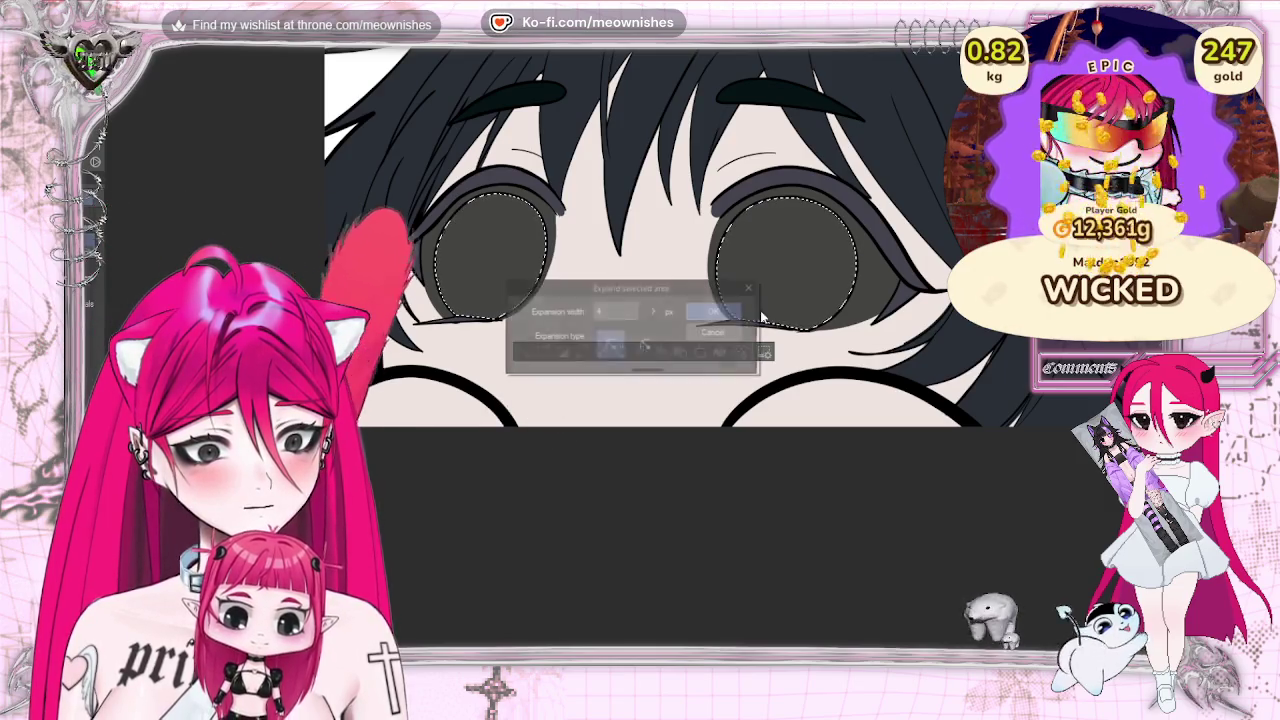
pyautogui.press('Return')
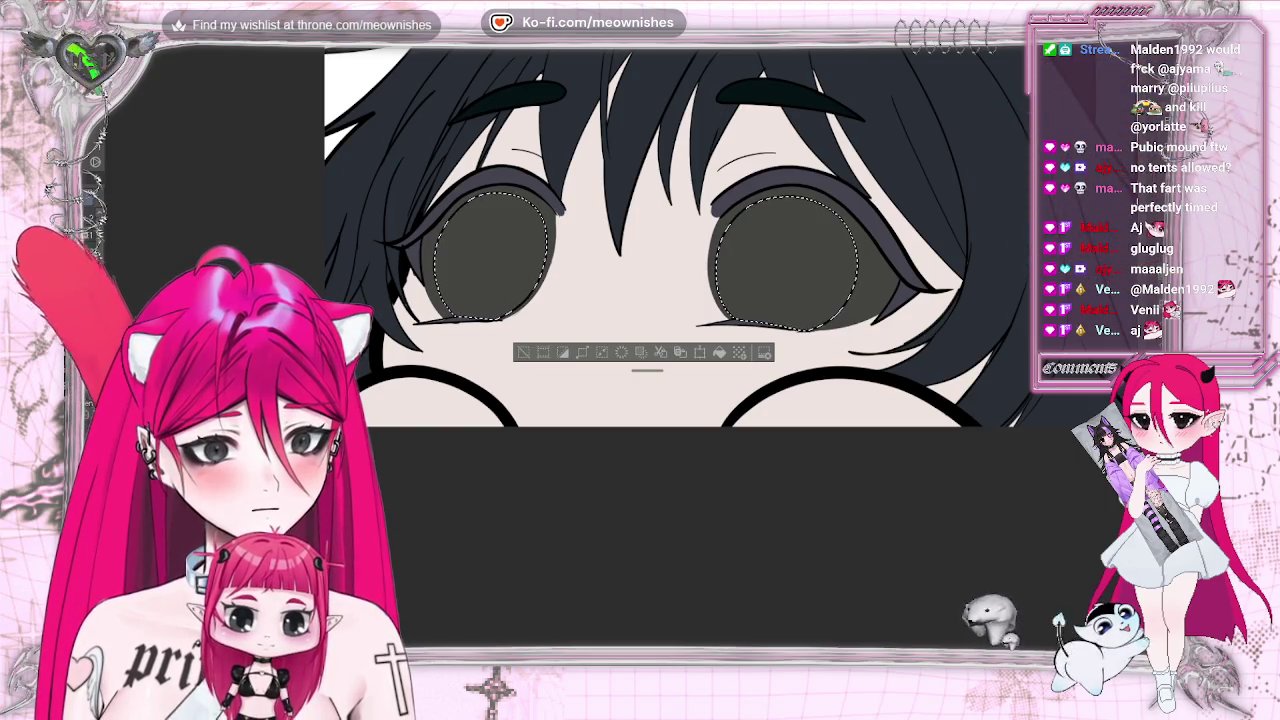
# Paint both selected irises solid black with a large brush and zoom to check the result.
pyautogui.moveTo(800, 260); pyautogui.dragTo(490, 255)
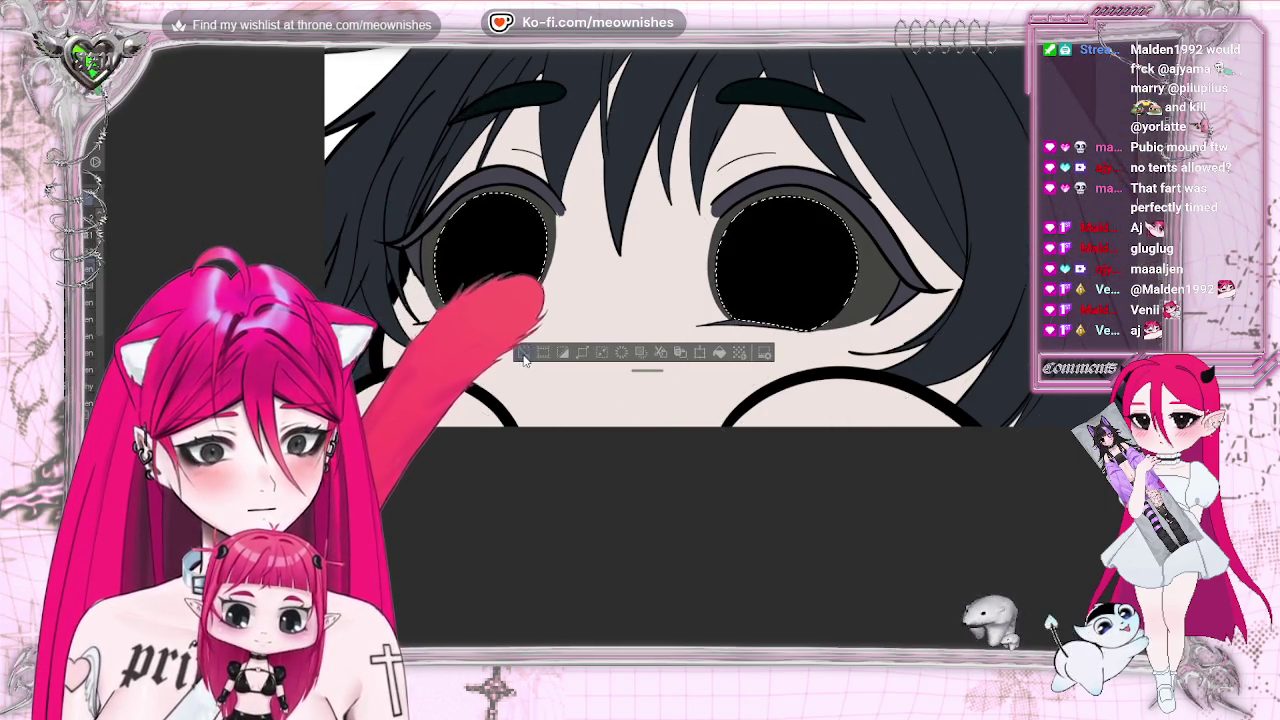
pyautogui.scroll(-8, 765, 255)
pyautogui.scroll(-3, 622, 355)
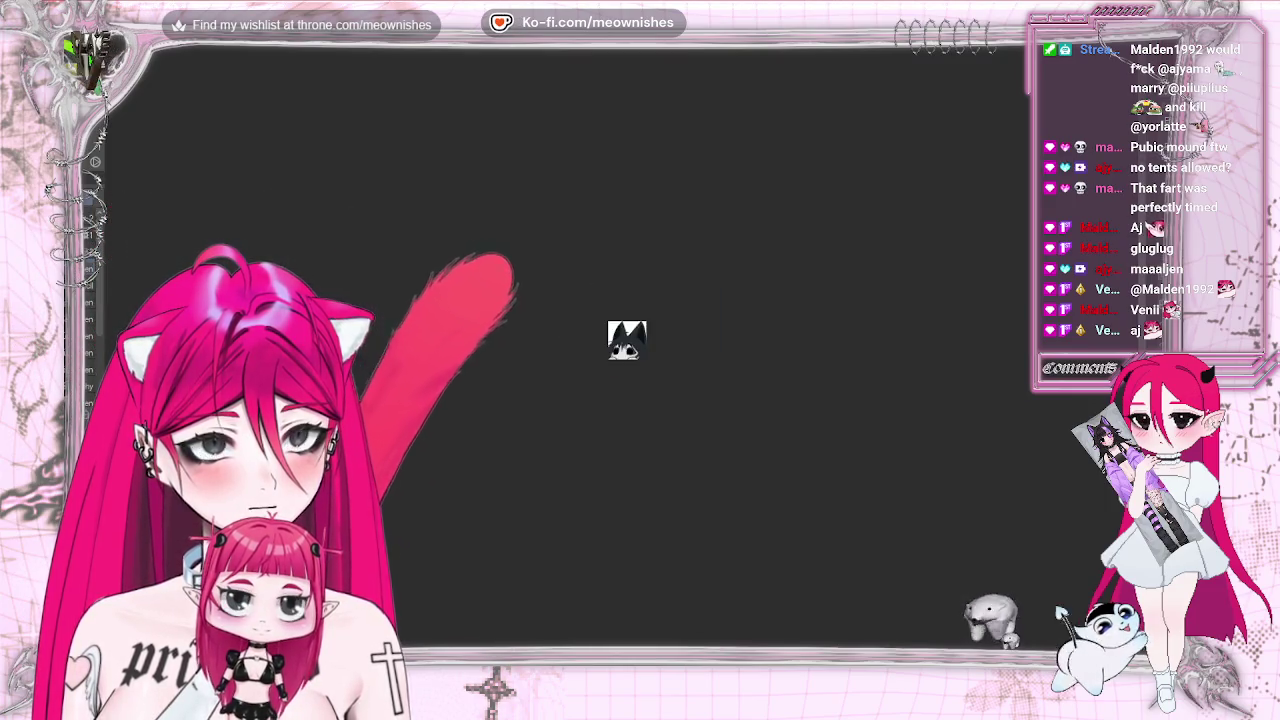
pyautogui.scroll(5, 620, 355)
pyautogui.scroll(3, 620, 355)
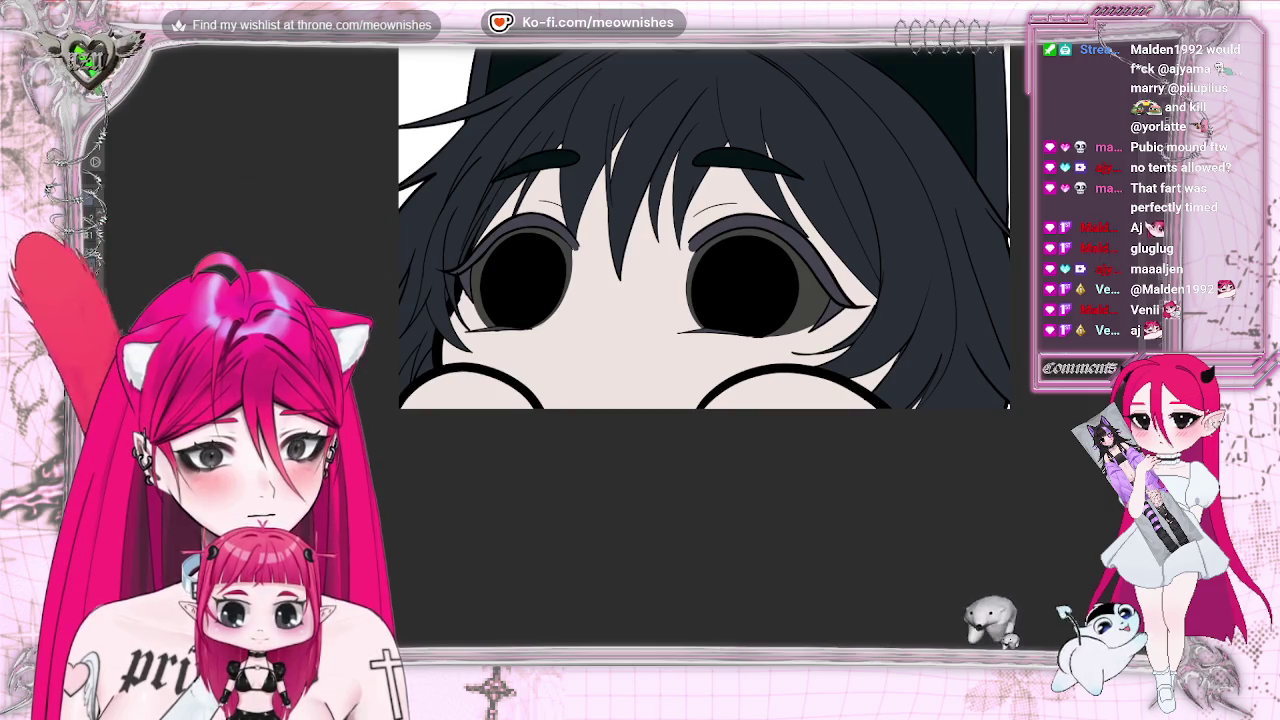
pyautogui.scroll(-1, 622, 357)
pyautogui.scroll(-1, 622, 357)
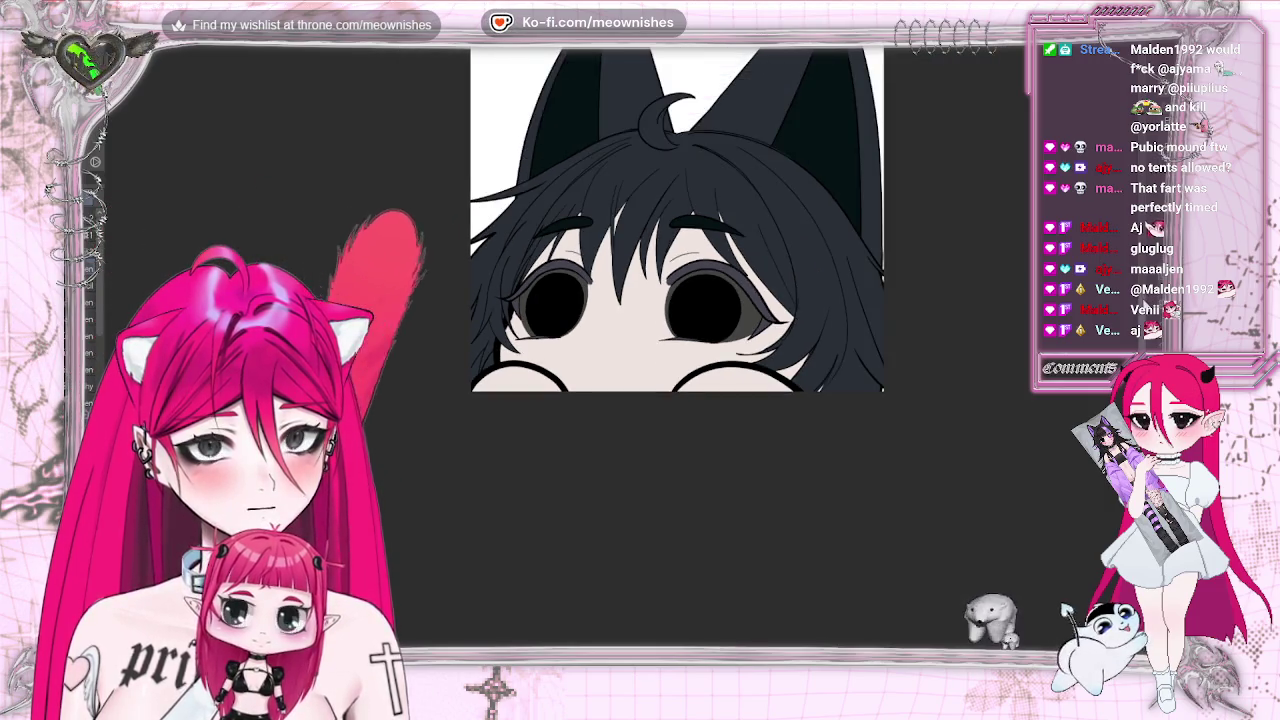
pyautogui.scroll(2, 677, 260)
pyautogui.scroll(-1, 677, 260)
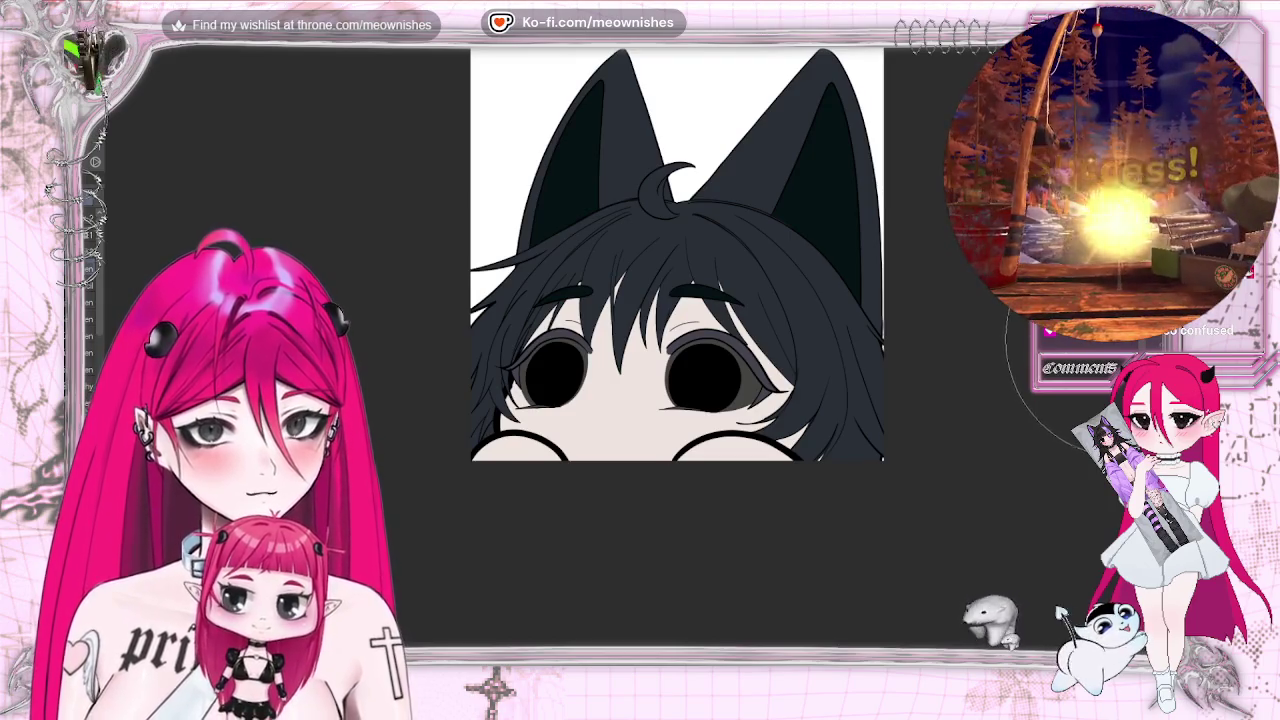
pyautogui.scroll(-1, 677, 250)
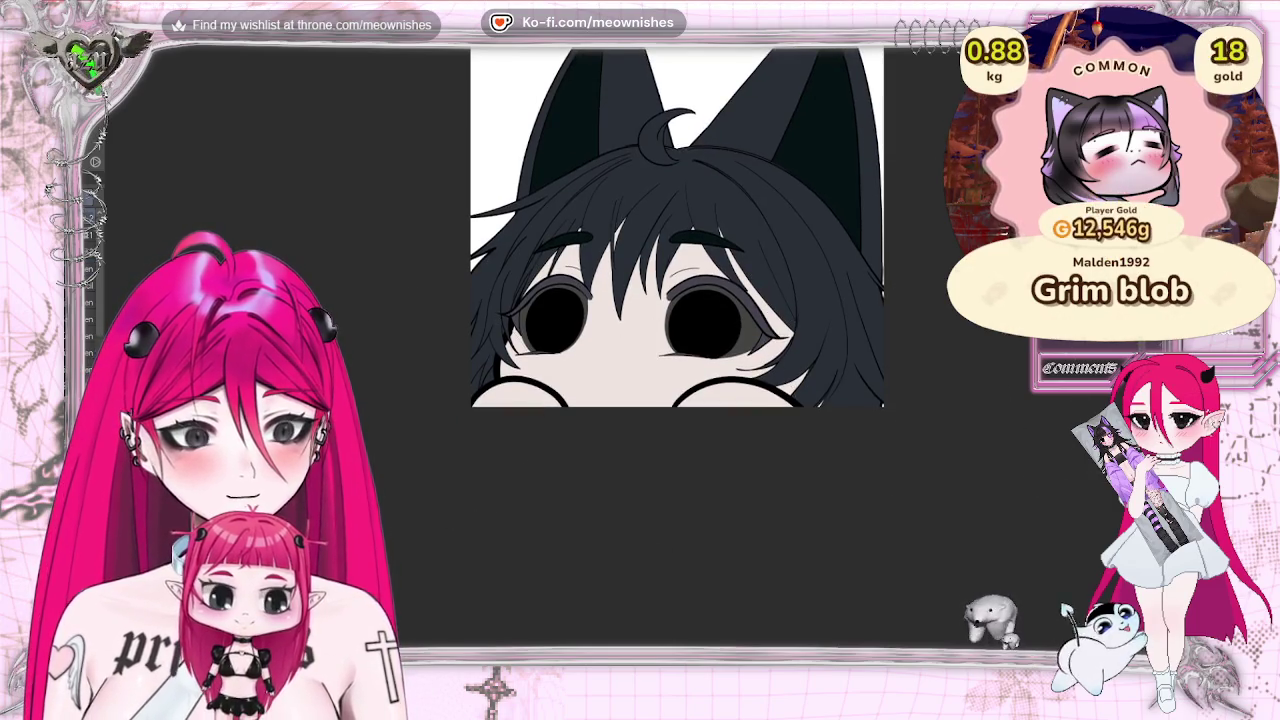
pyautogui.scroll(2, 613, 366)
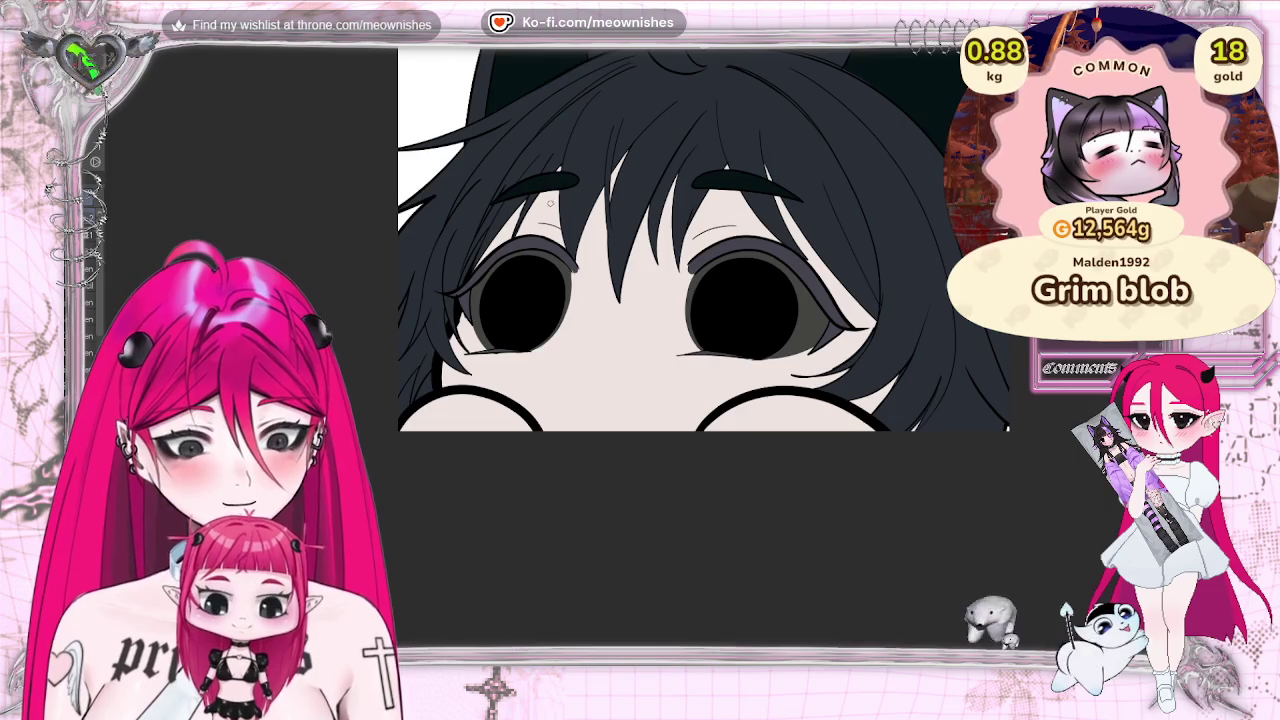
# Brush salmon-pink shadow strokes beneath the bang strands across the forehead and along the hair edge.
pyautogui.moveTo(526, 218); pyautogui.dragTo(538, 198)
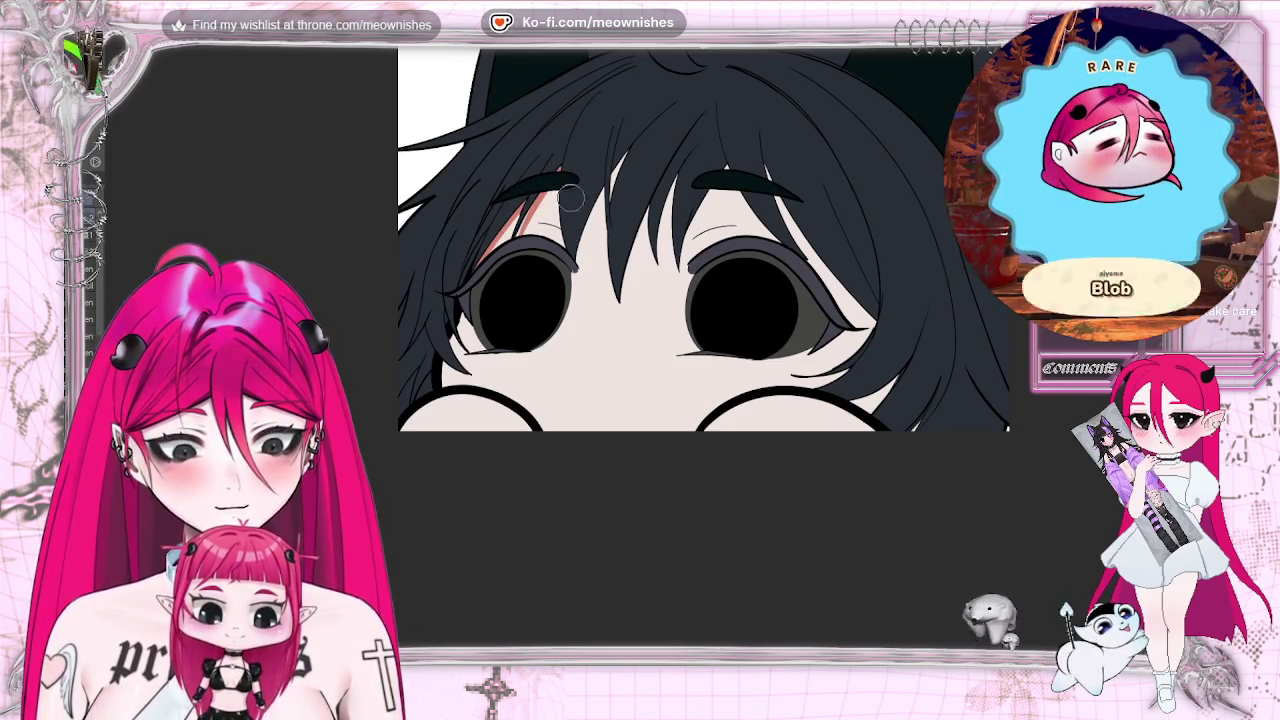
pyautogui.moveTo(568, 282); pyautogui.dragTo(603, 186)
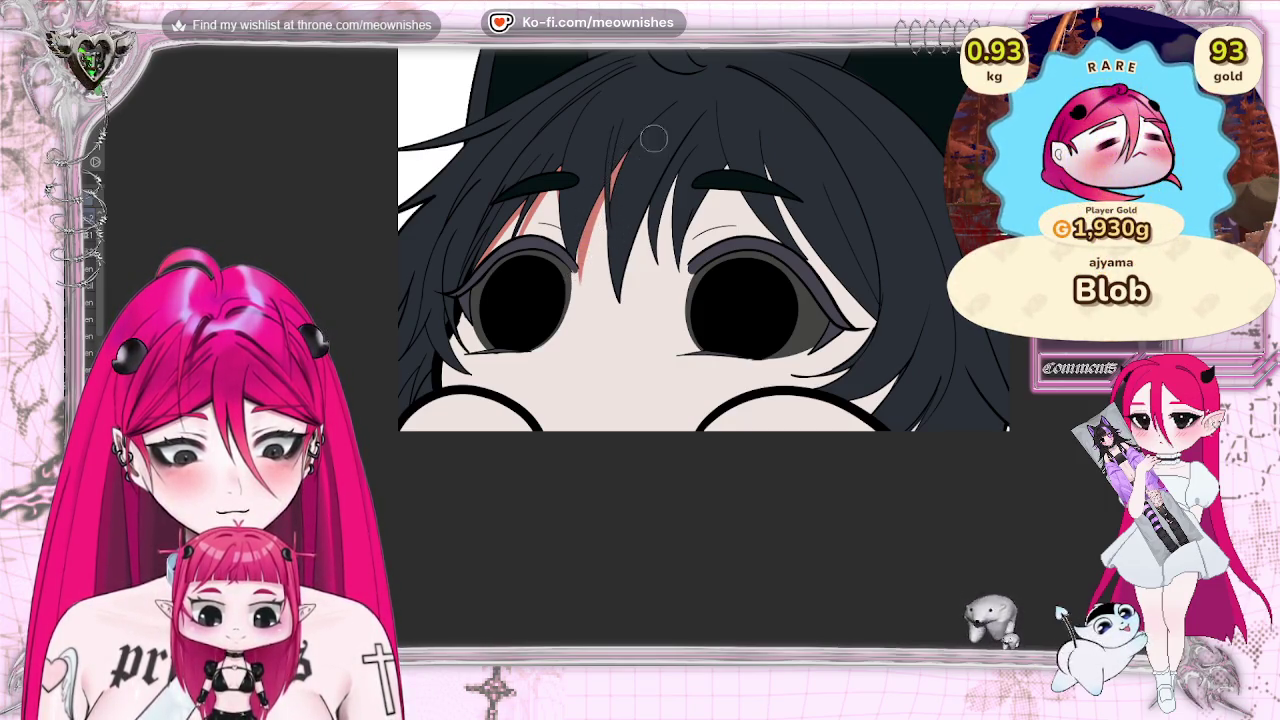
pyautogui.moveTo(626, 300); pyautogui.dragTo(632, 258)
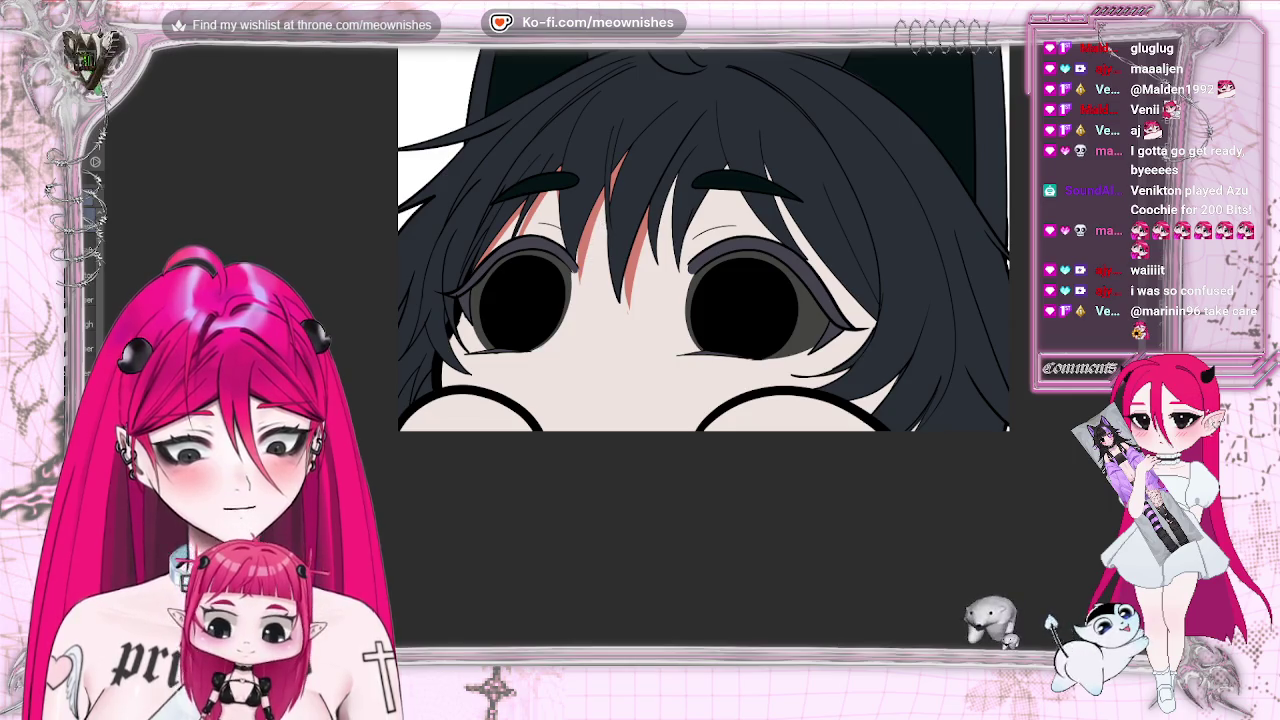
pyautogui.moveTo(670, 270); pyautogui.dragTo(662, 200)
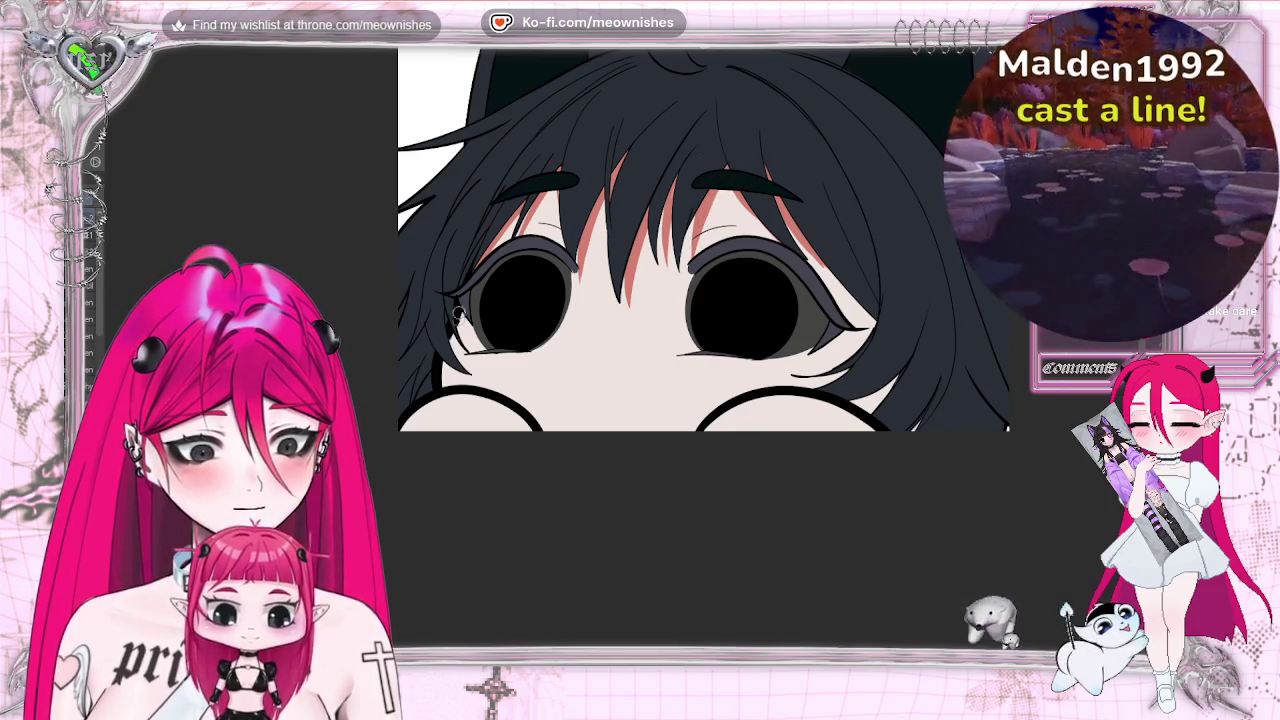
pyautogui.moveTo(456, 310); pyautogui.dragTo(467, 370)
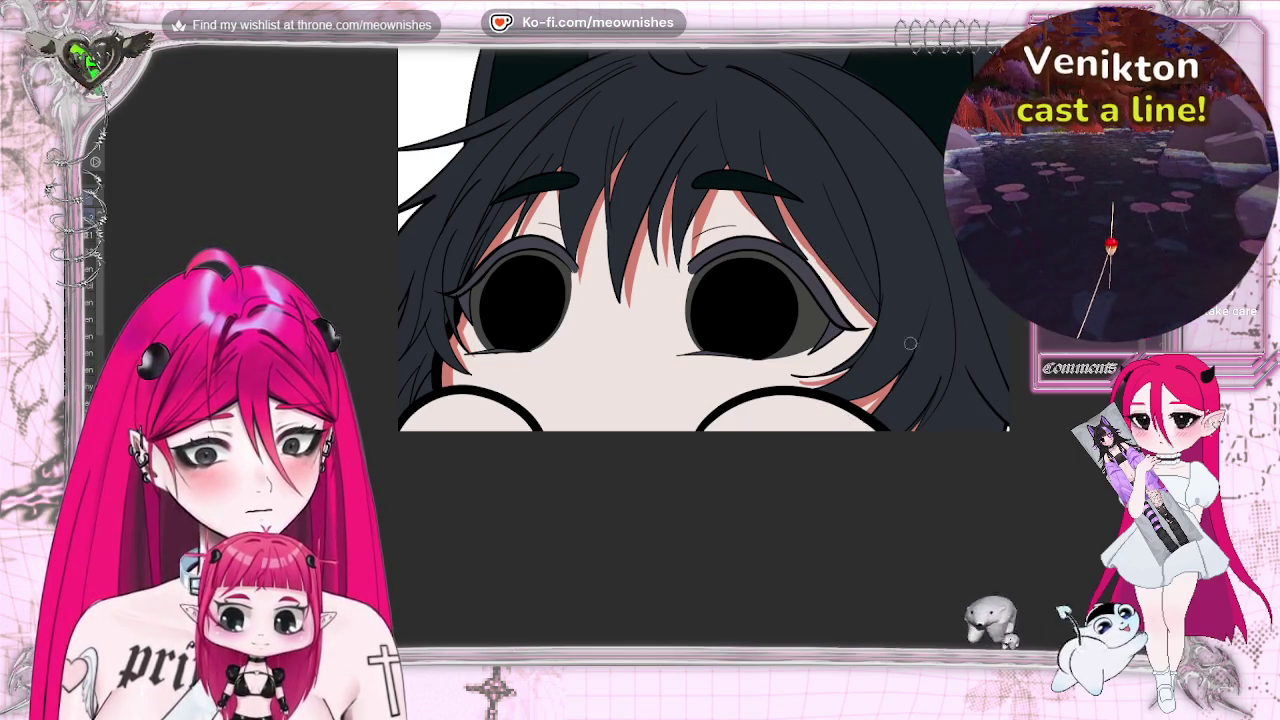
# Scroll the canvas right toward the side of the face.
pyautogui.hscroll(3, 711, 56)
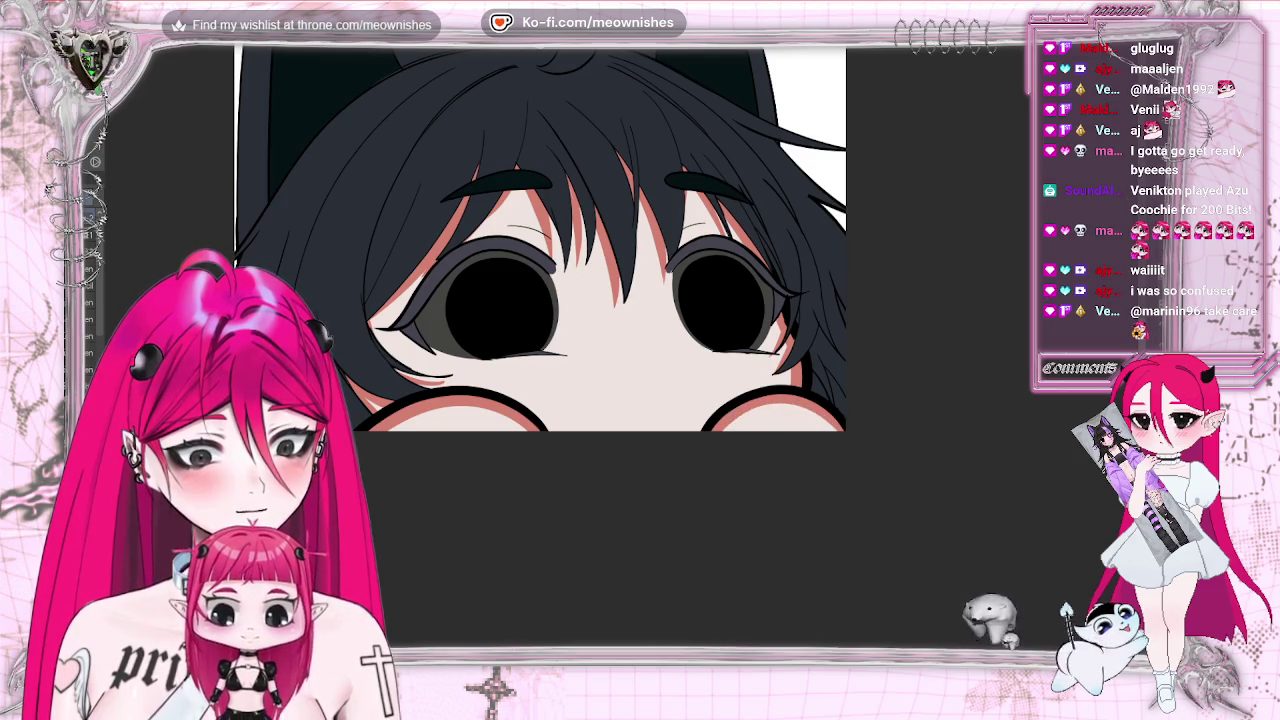
pyautogui.scroll(-2, 627, 342)
pyautogui.scroll(-4, 627, 342)
pyautogui.scroll(-3, 627, 342)
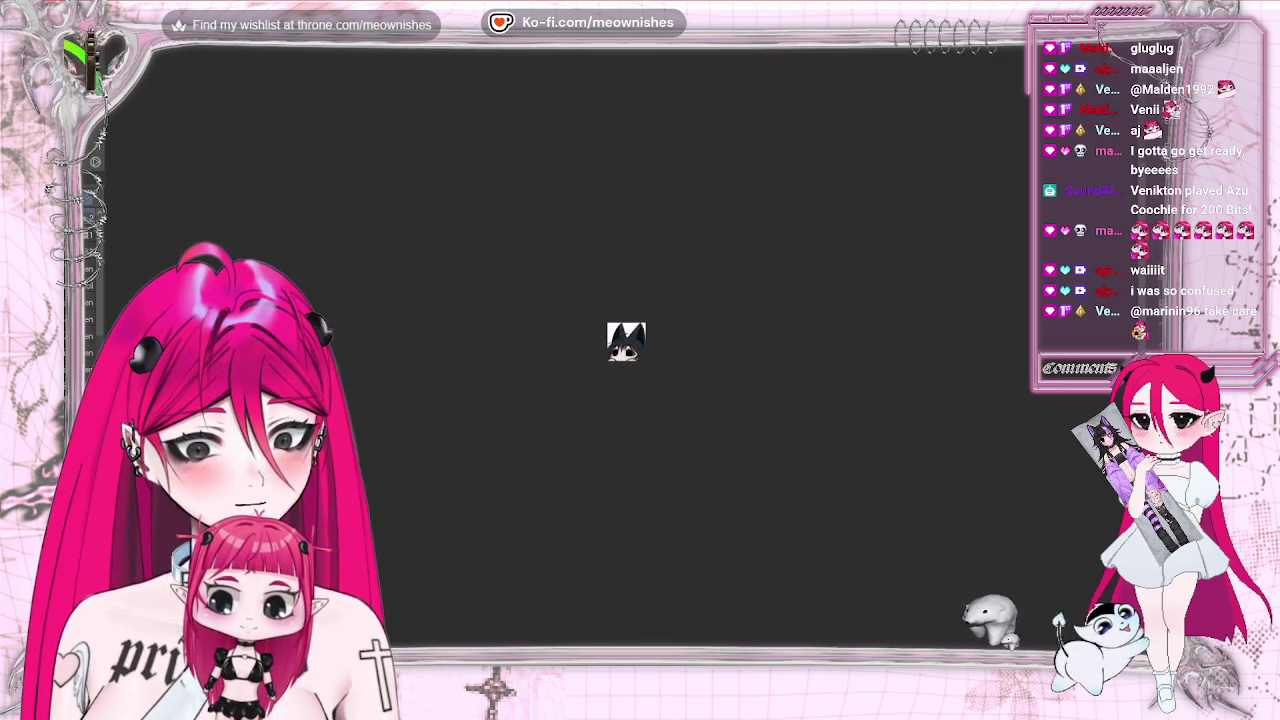
pyautogui.scroll(4, 622, 352)
pyautogui.scroll(3, 622, 352)
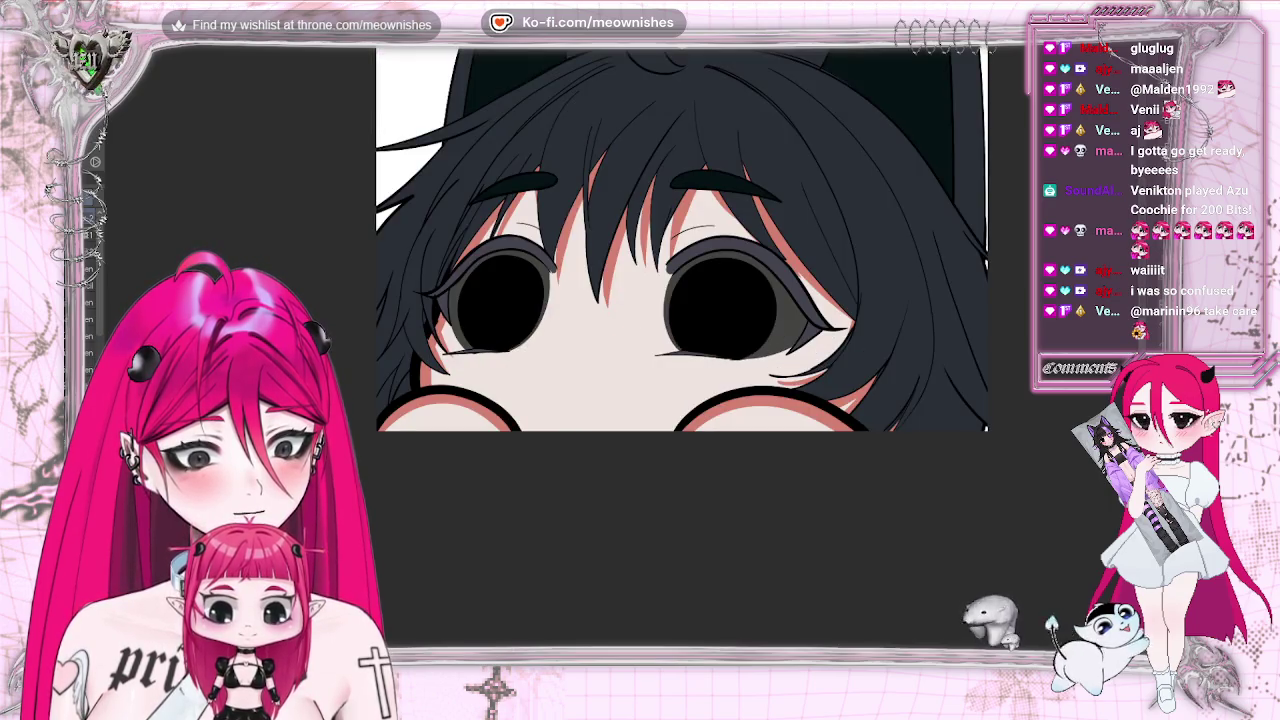
pyautogui.scroll(1, 622, 352)
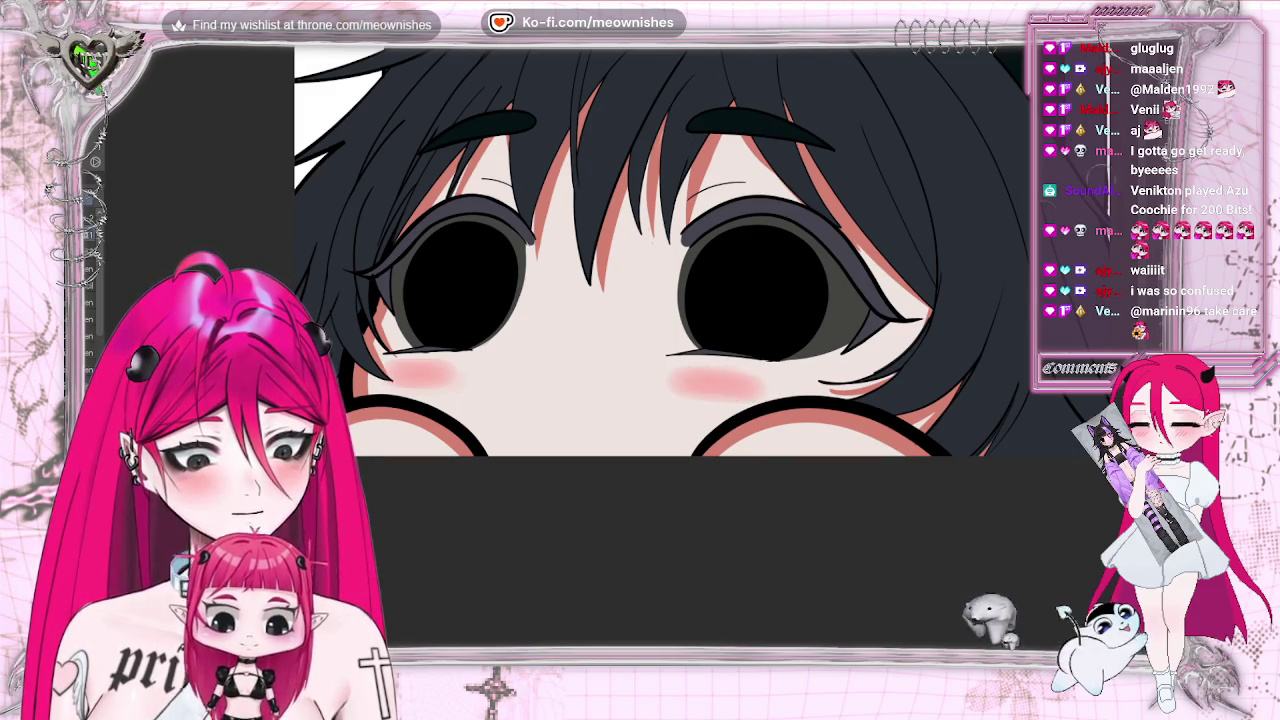
# Zoom out to check the drawing and compare it with the finished sleeping emote.
pyautogui.hotkey('ctrl', '-')
pyautogui.hotkey('ctrl', '-')
pyautogui.hotkey('ctrl', '+')
pyautogui.hotkey('ctrl', '+')
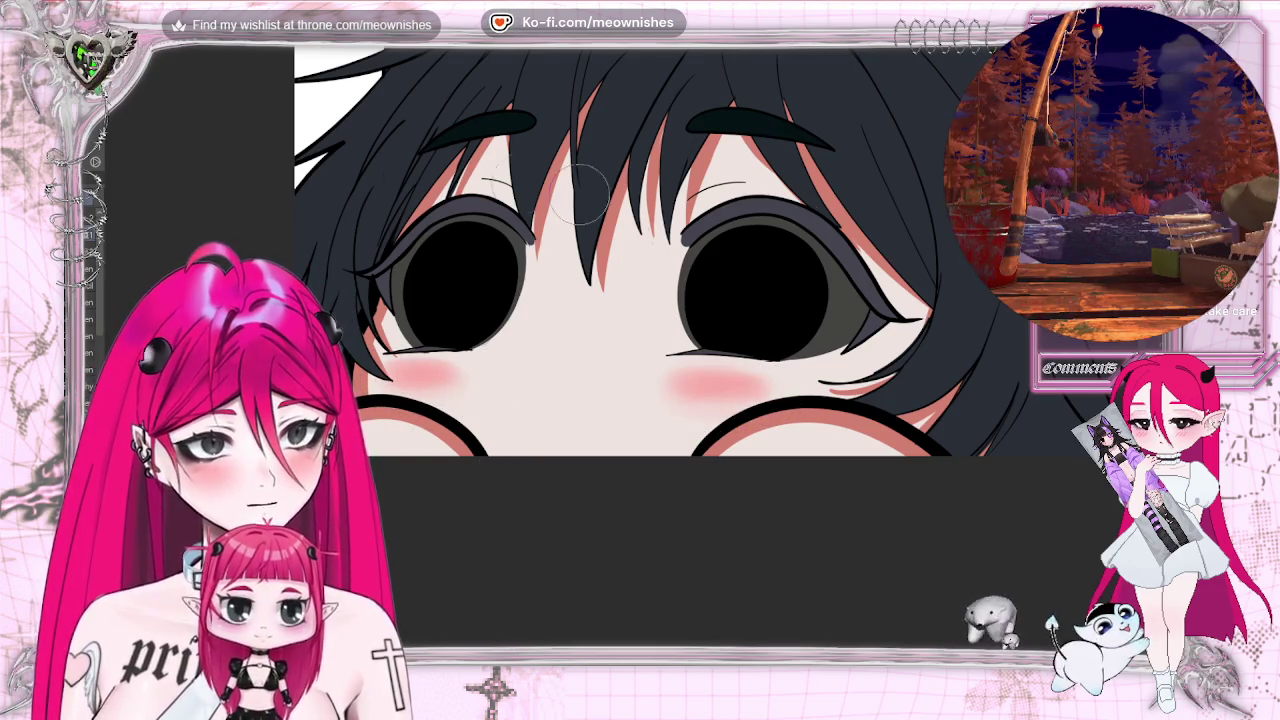
pyautogui.hotkey('ctrl', 'Tab')
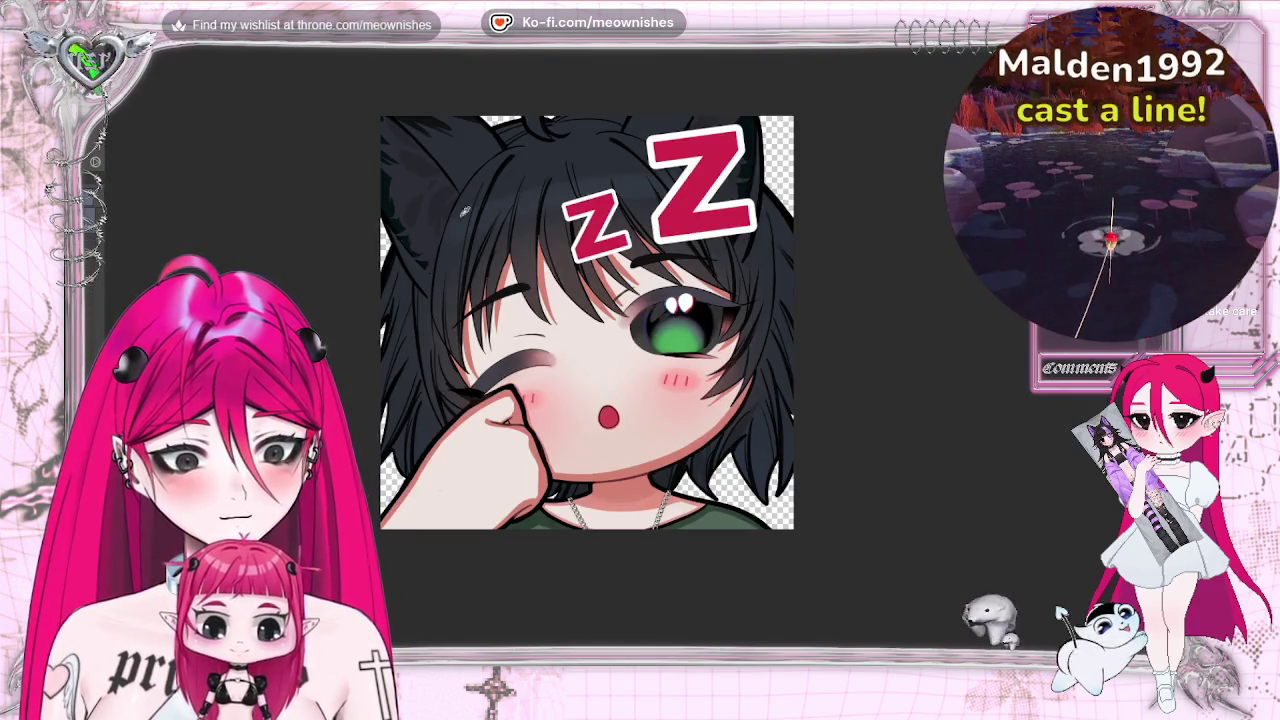
pyautogui.hotkey('ctrl', 'Tab')
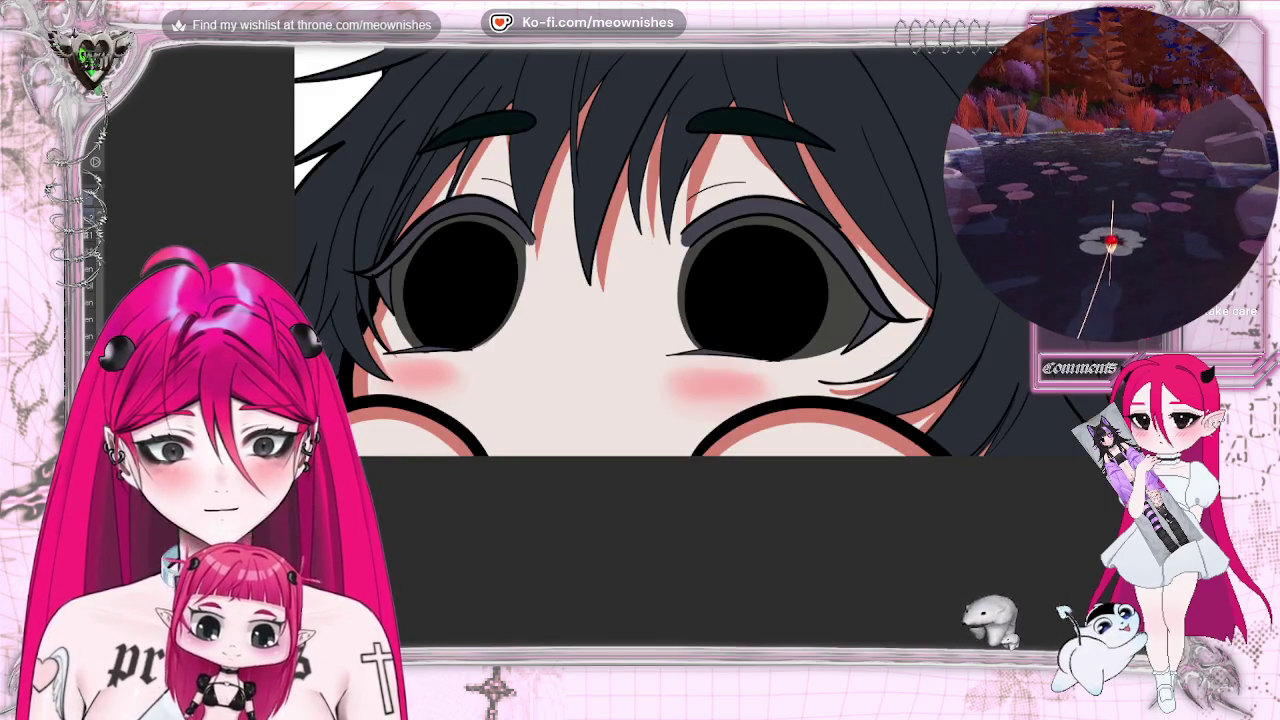
# Add short pink blush strokes on the left and right cheeks, then zoom out to preview.
pyautogui.moveTo(405, 364)
pyautogui.mouseDown()
pyautogui.moveTo(398, 377)
pyautogui.moveTo(436, 378)
pyautogui.mouseUp()
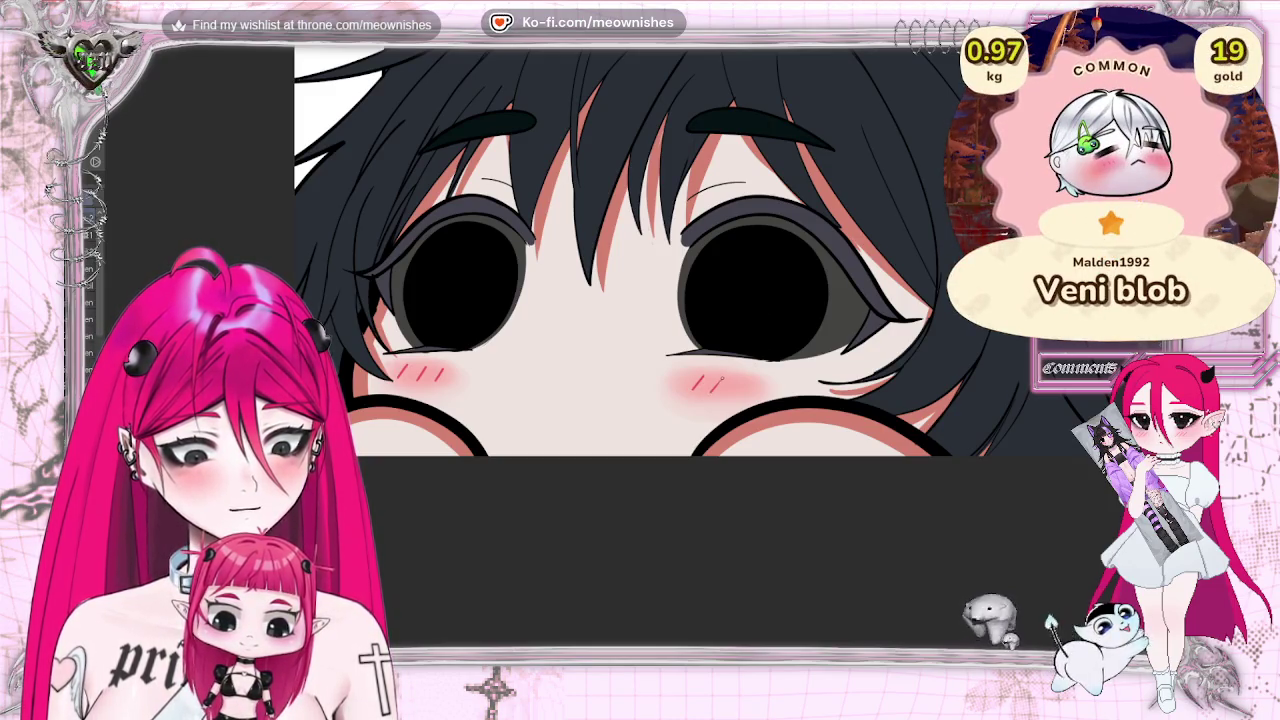
pyautogui.moveTo(739, 380); pyautogui.dragTo(730, 392)
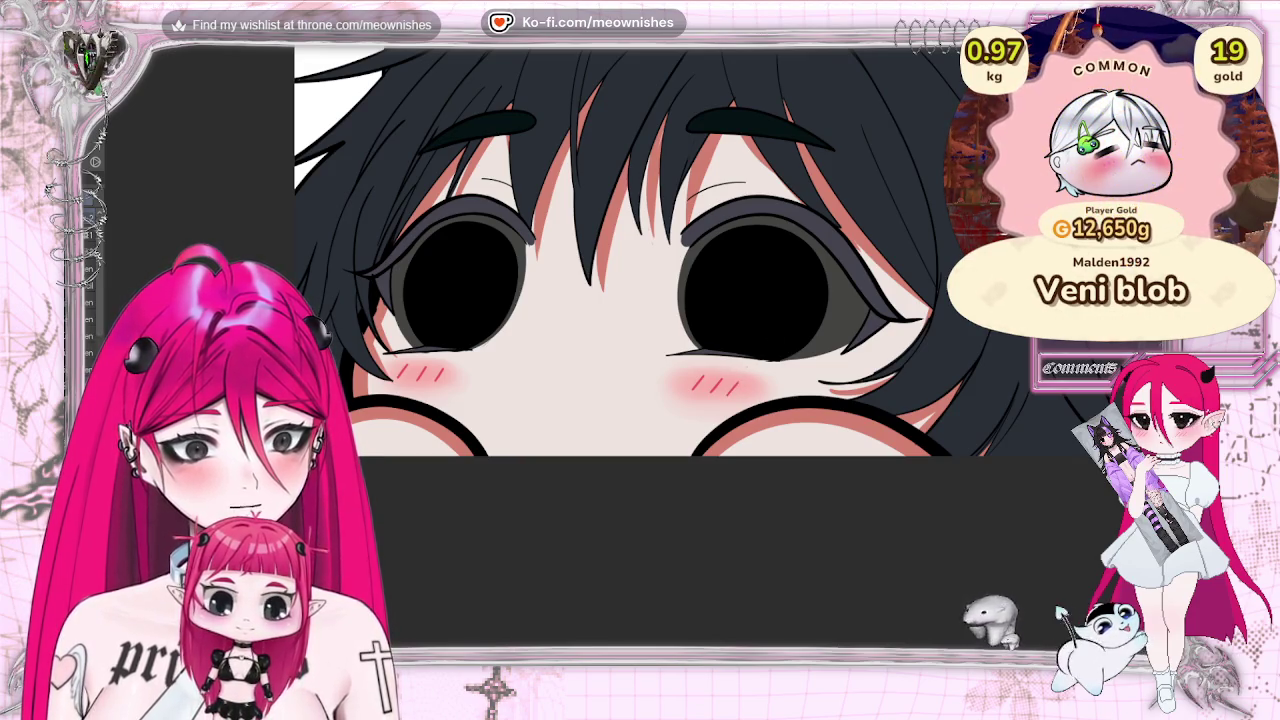
pyautogui.hotkey('ctrl', '-')
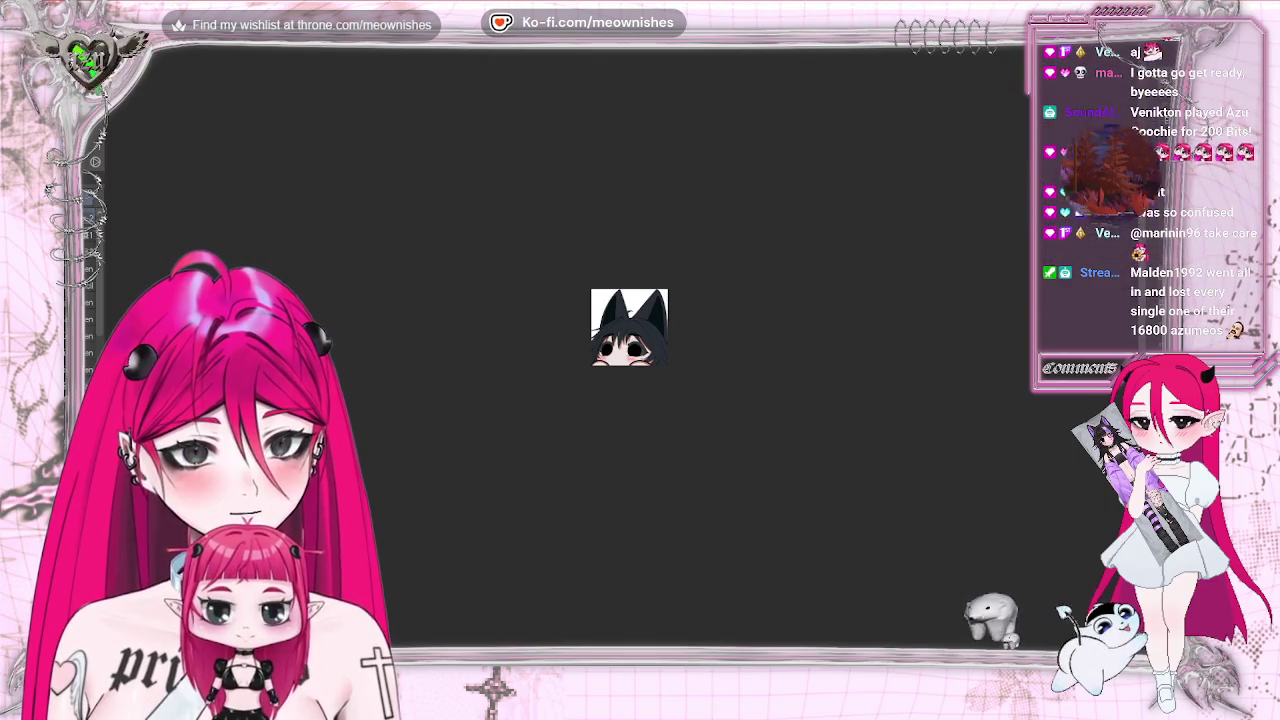
# Zoom back in and scroll up to frame the character's eyes and hair.
pyautogui.hotkey('ctrl', '+')
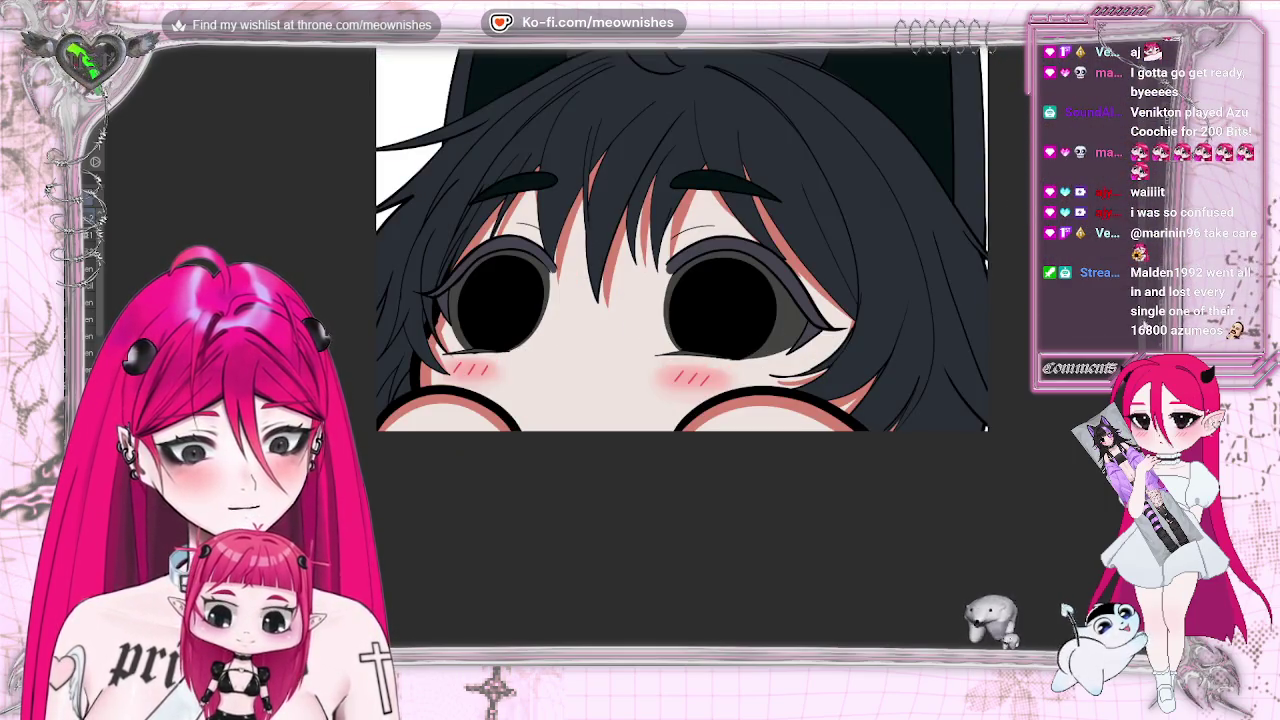
pyautogui.scroll(3, 682, 290)
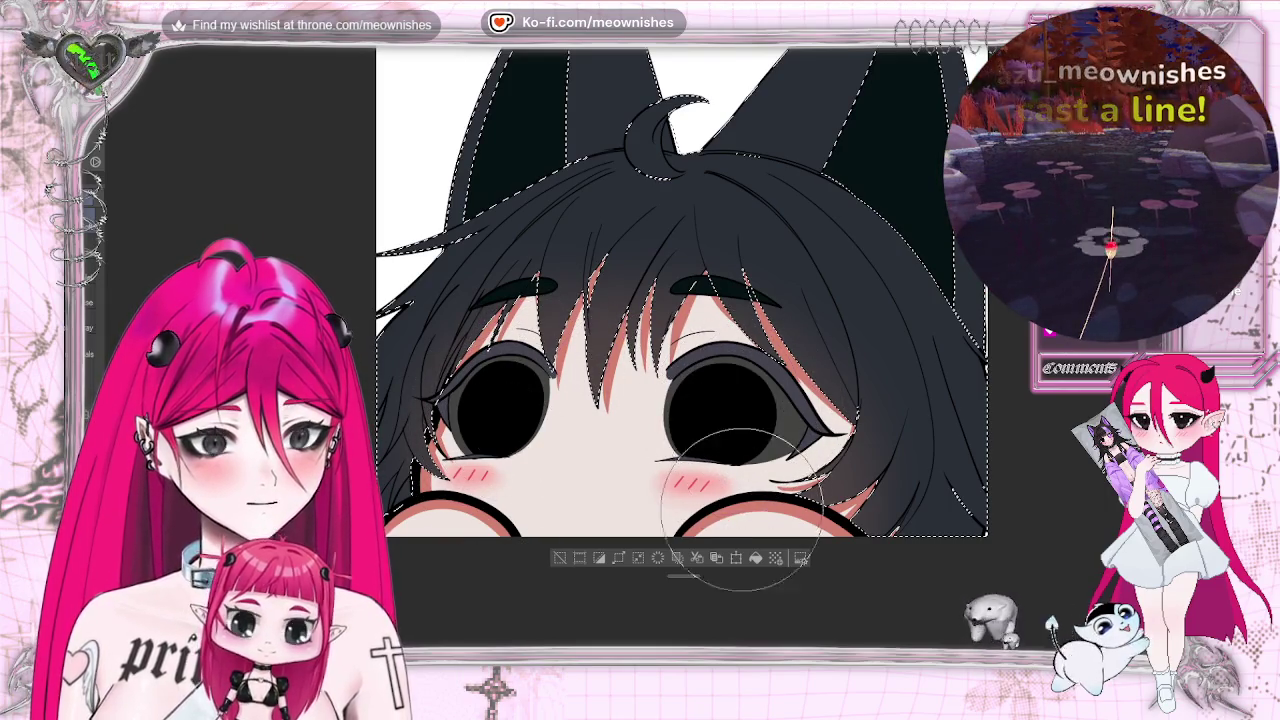
pyautogui.hotkey('ctrl', 'd')
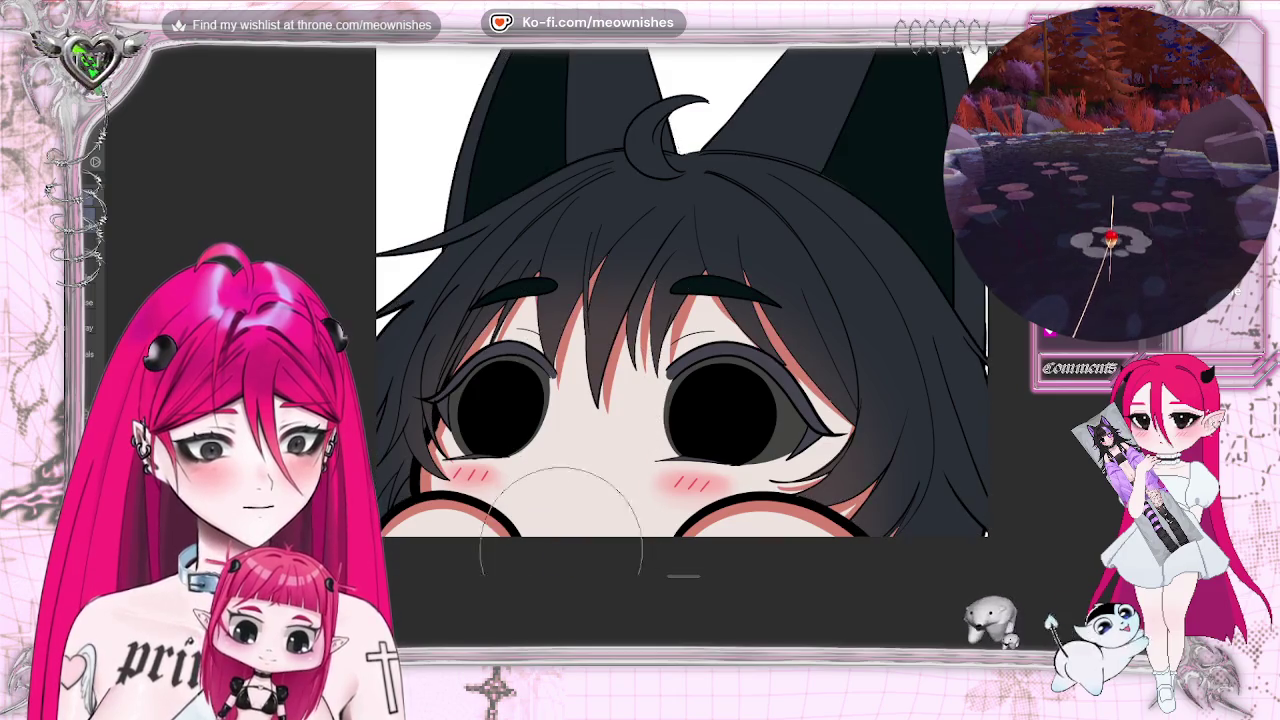
pyautogui.scroll(-5, 626, 347)
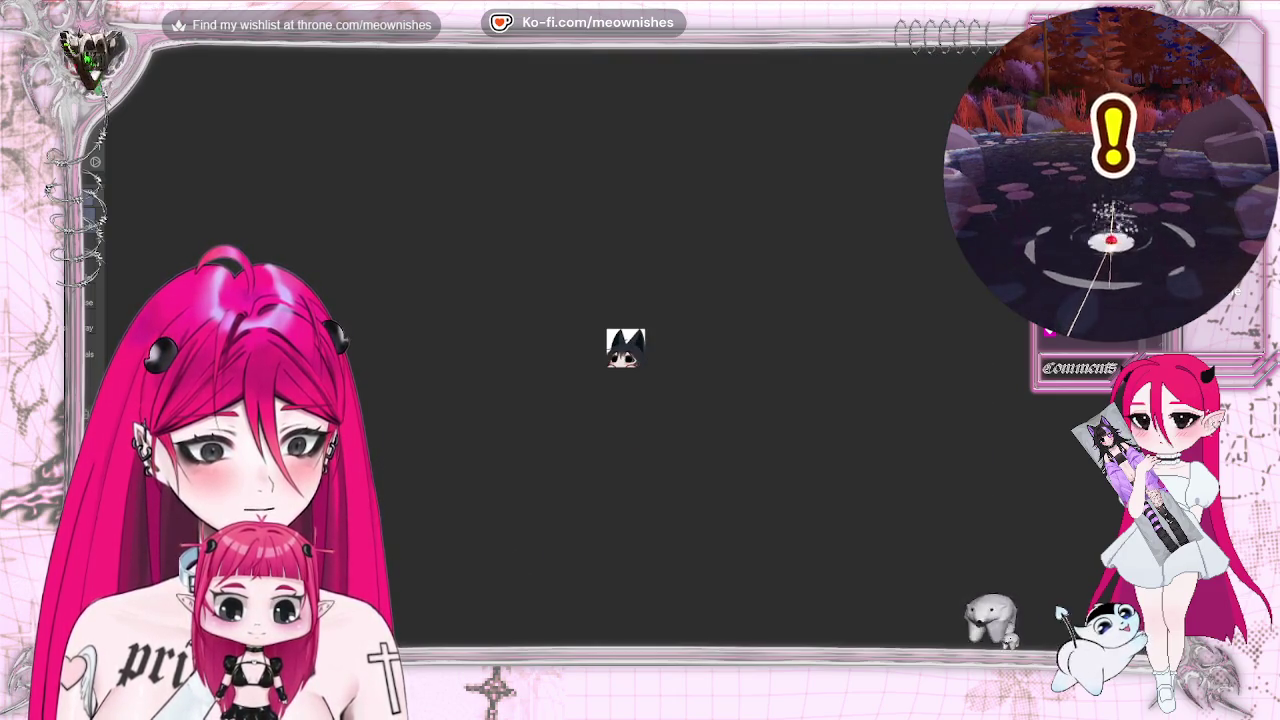
pyautogui.scroll(3, 626, 347)
pyautogui.scroll(2, 626, 347)
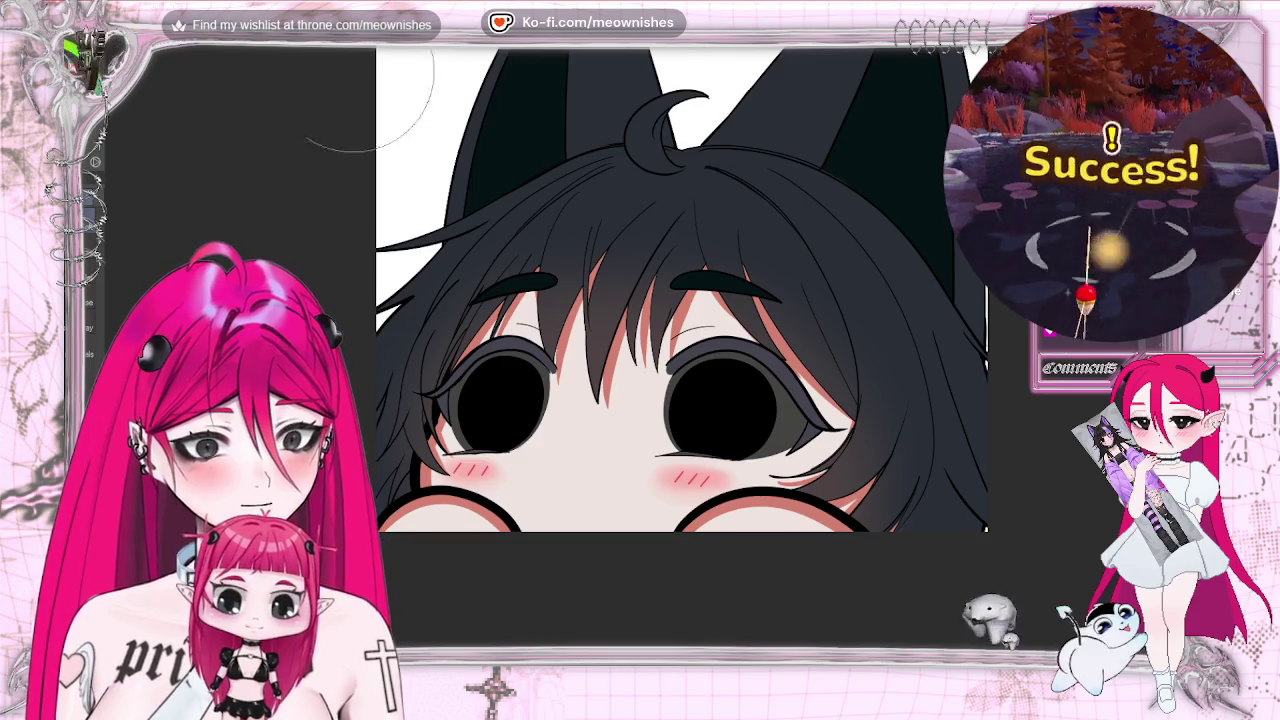
pyautogui.hotkey('ctrl', 'a')
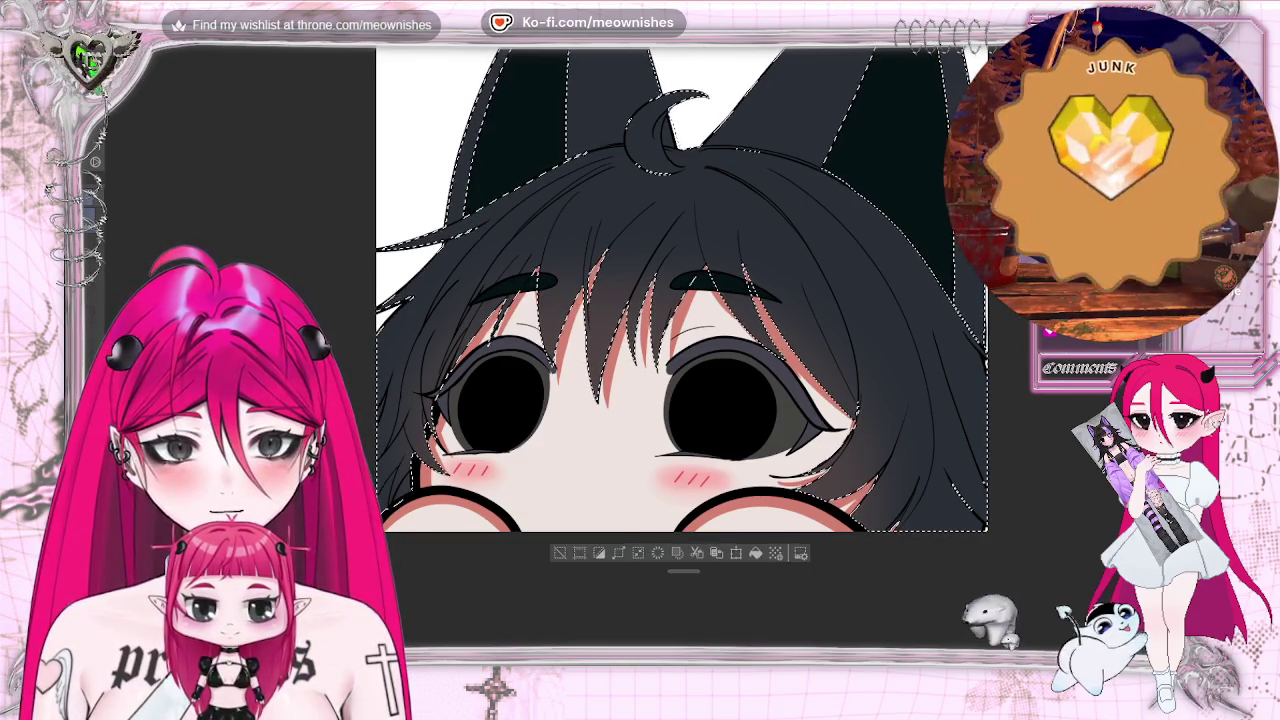
pyautogui.hotkey('ctrl', 'Tab')
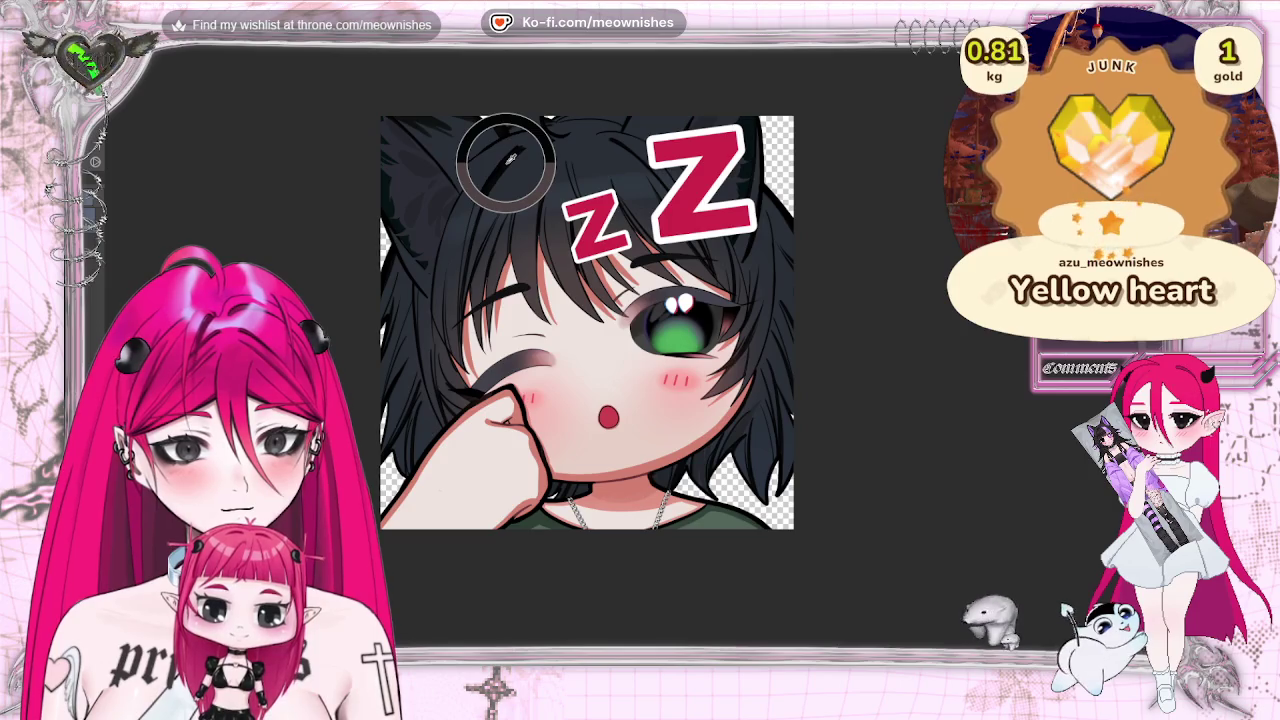
pyautogui.hotkey('ctrl', 'Tab')
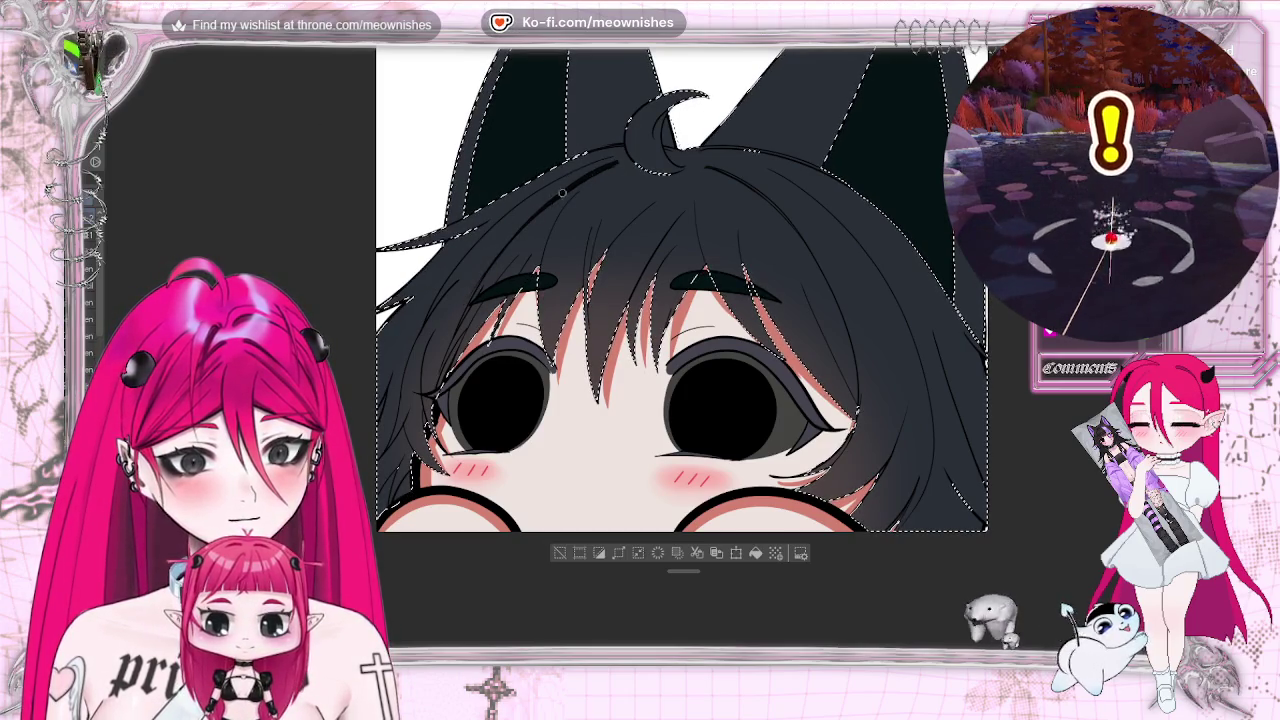
pyautogui.moveTo(657, 187); pyautogui.dragTo(537, 167)
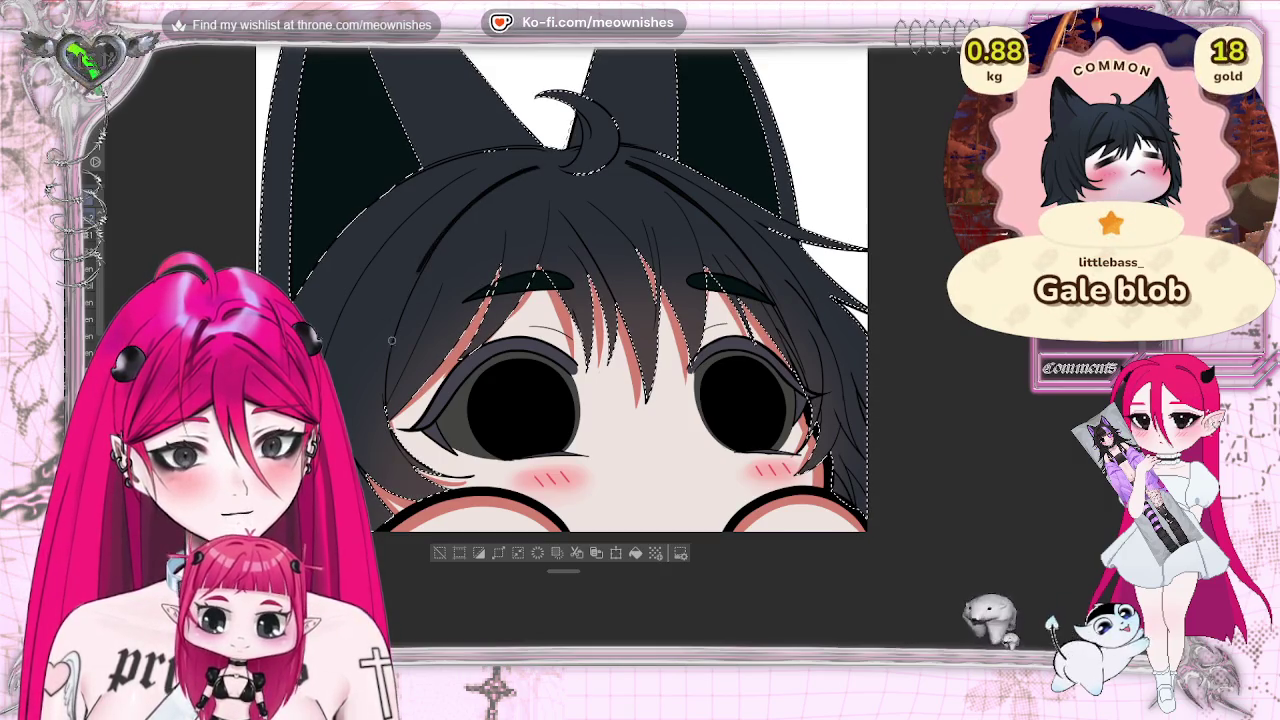
pyautogui.moveTo(391, 340); pyautogui.dragTo(511, 340)
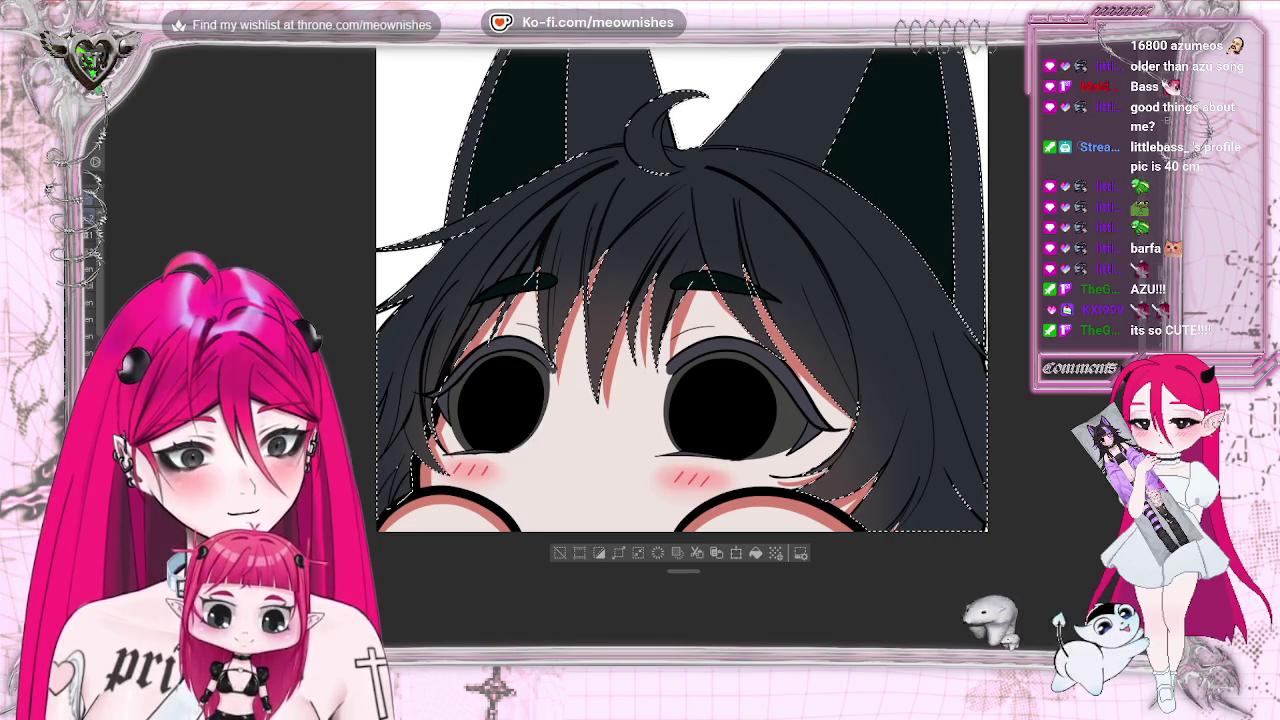
pyautogui.hscroll(3, 393, 391)
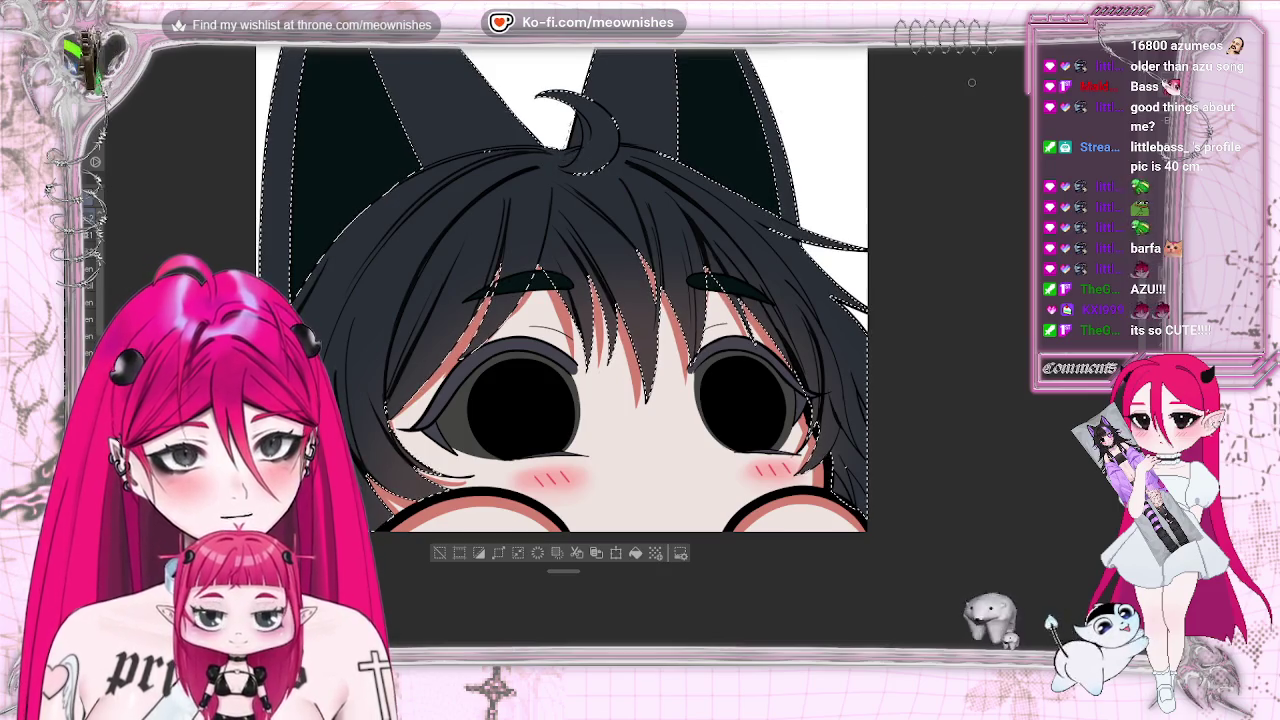
pyautogui.press('h')
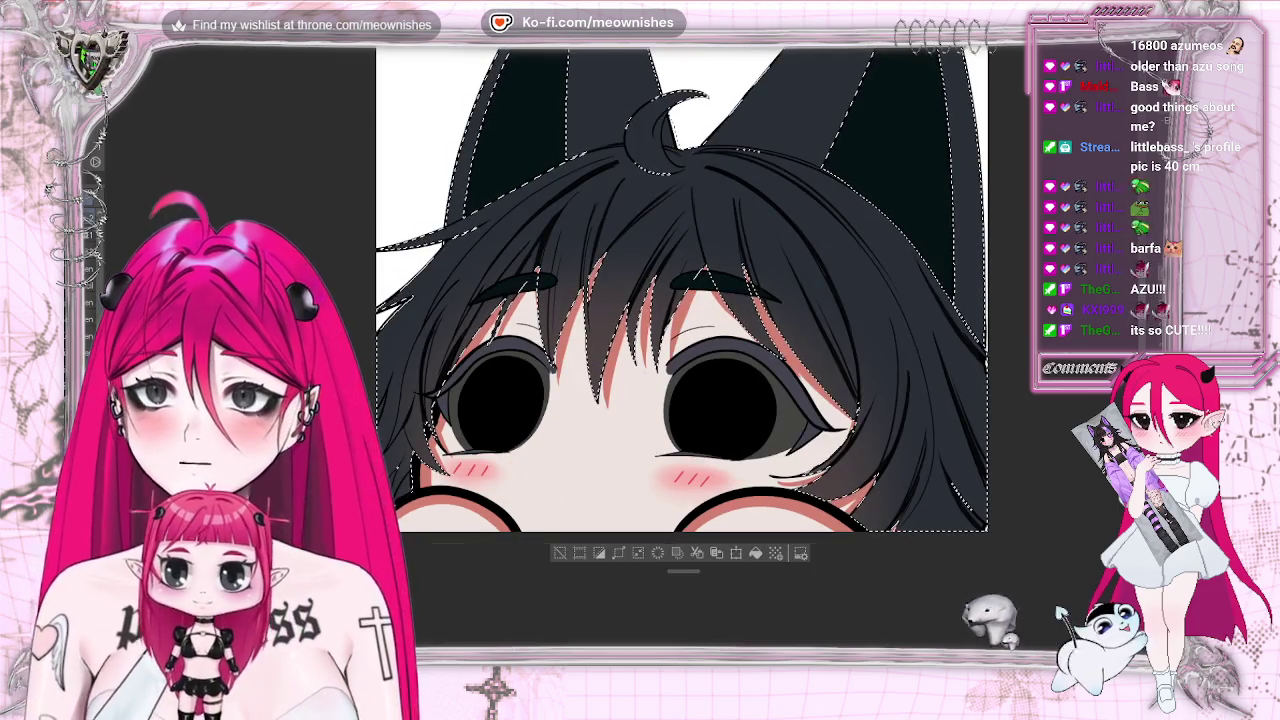
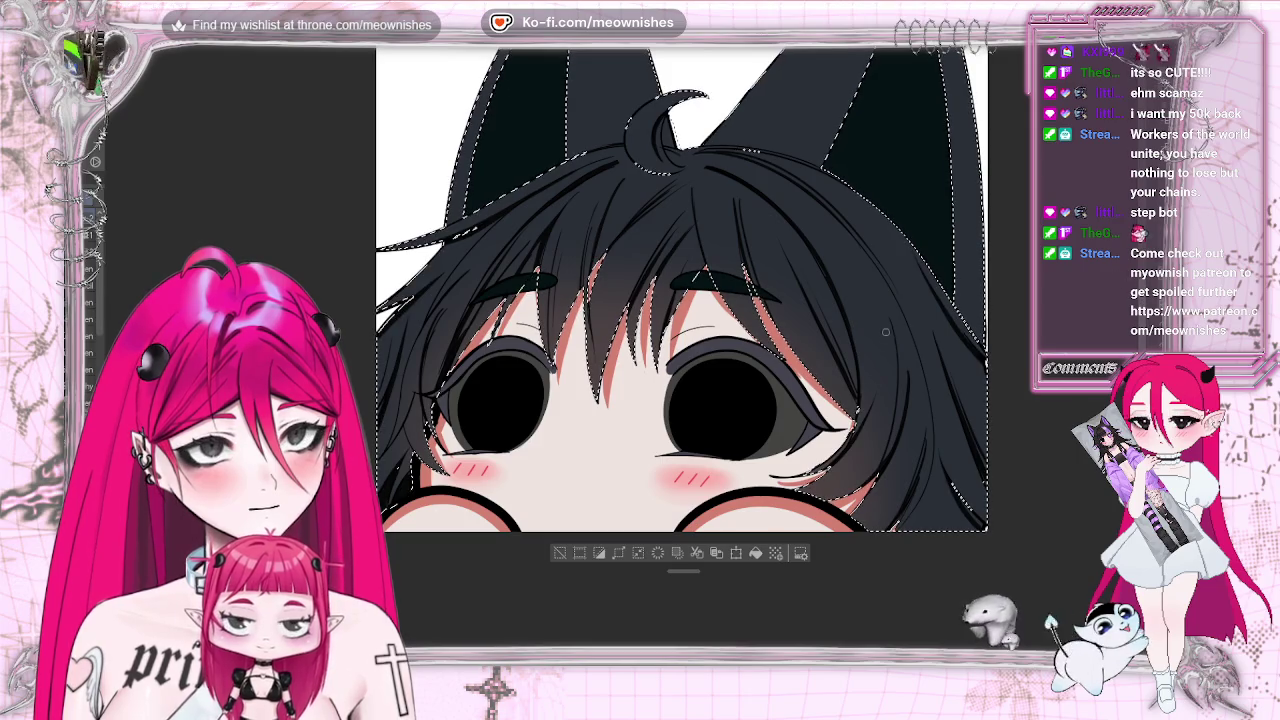
# Mirror and tilt the view to inspect the cat-eared emote, then restore an upright fitted view.
pyautogui.press('h')
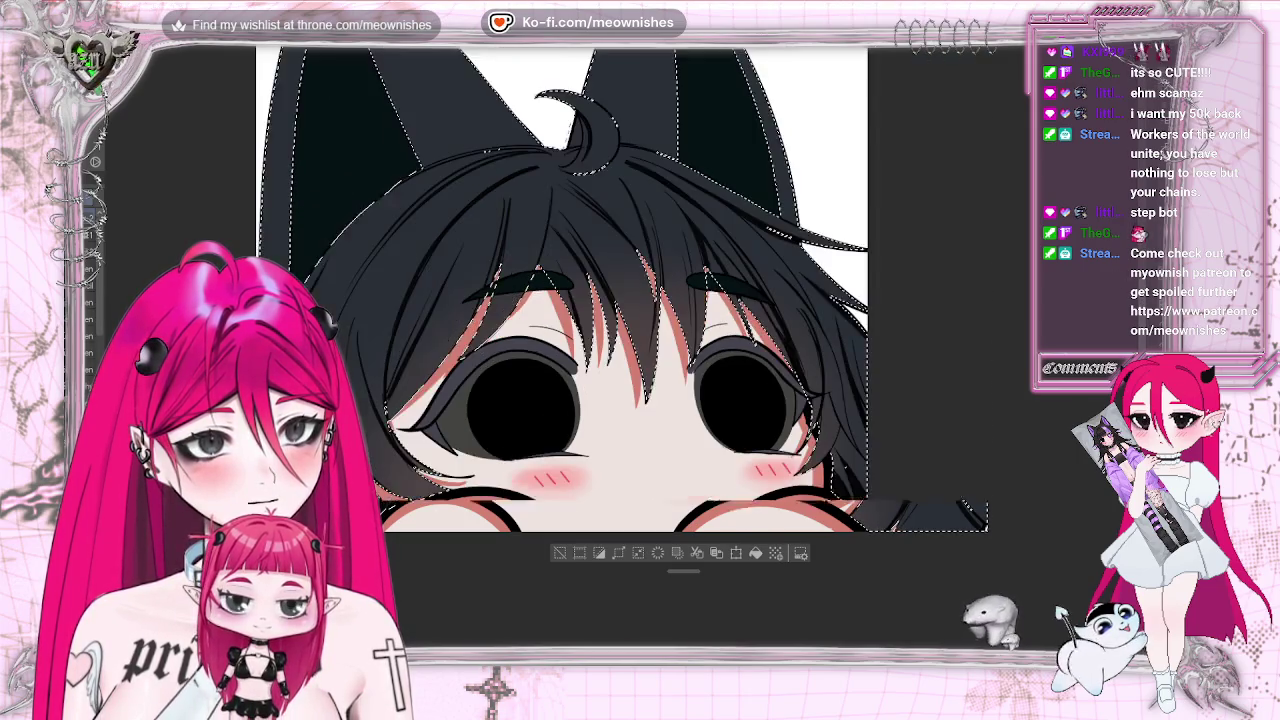
pyautogui.press('^')
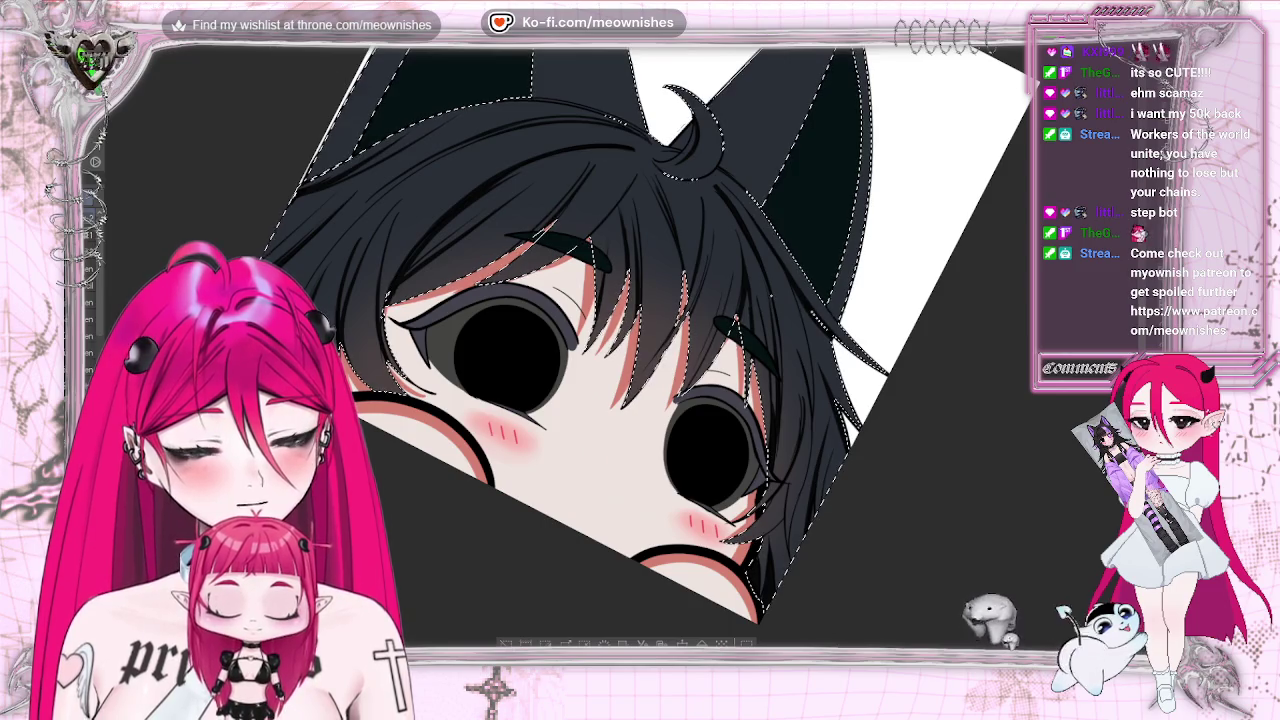
pyautogui.hotkey('ctrl', '0')
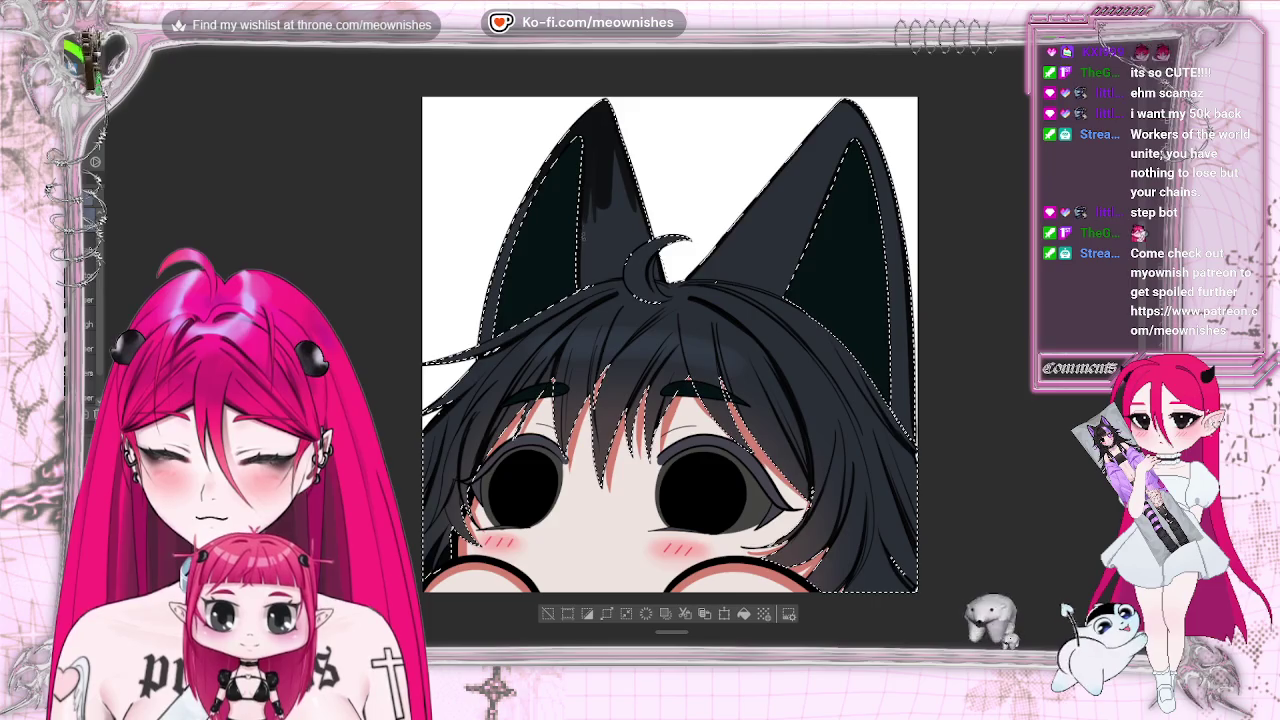
pyautogui.press('h')
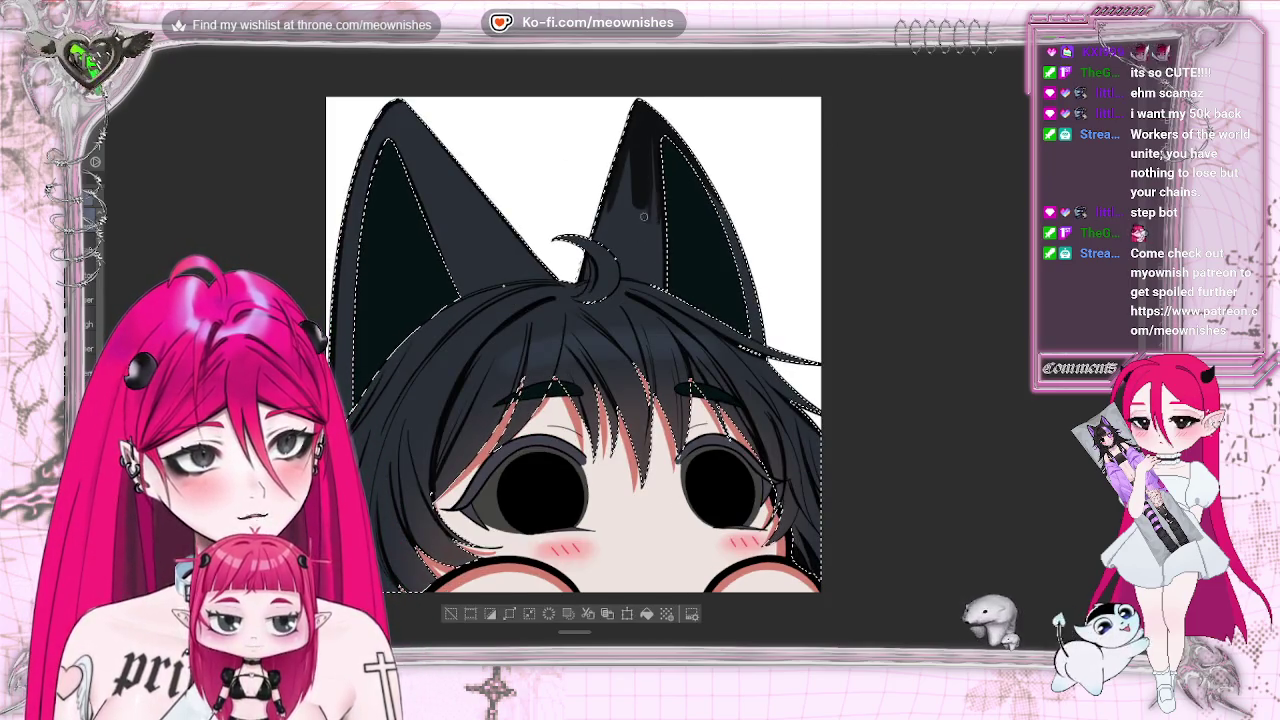
# Shade the left cat ear with a dark stroke and a lighter highlight streak.
pyautogui.press('h')
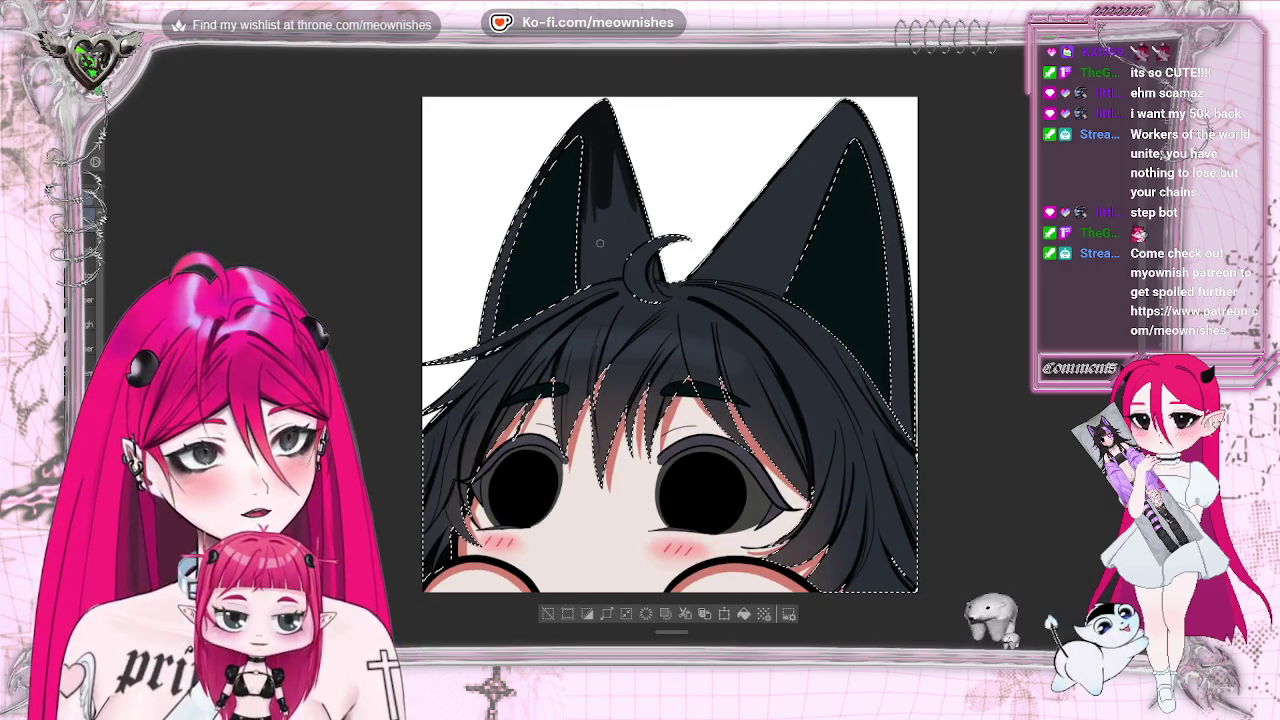
pyautogui.moveTo(599, 187); pyautogui.dragTo(603, 210)
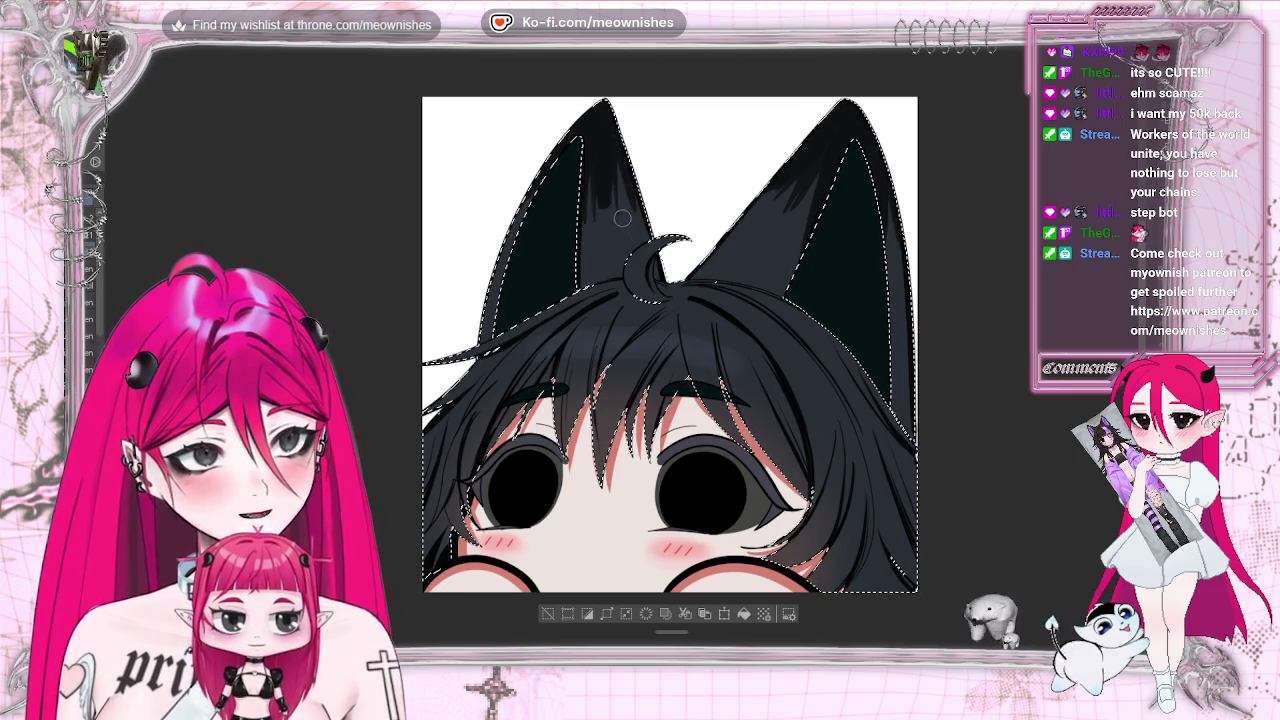
pyautogui.moveTo(610, 166); pyautogui.dragTo(622, 235)
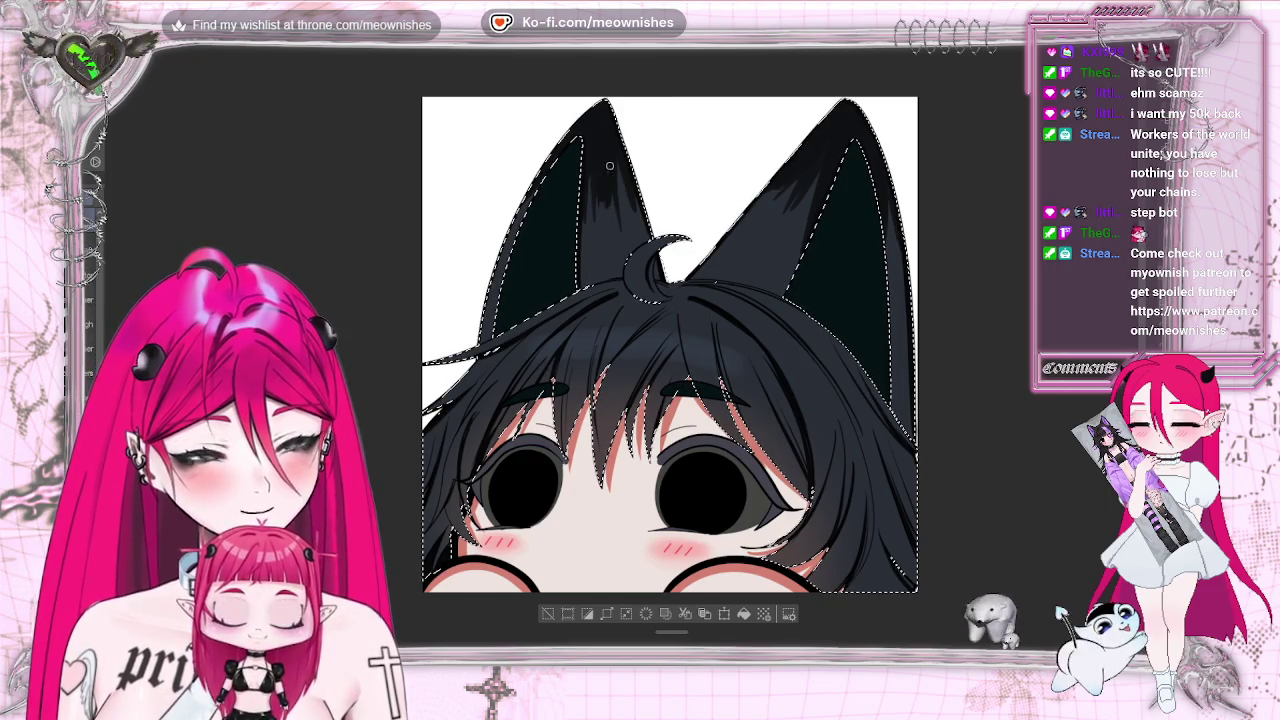
pyautogui.moveTo(718, 234); pyautogui.dragTo(622, 234)
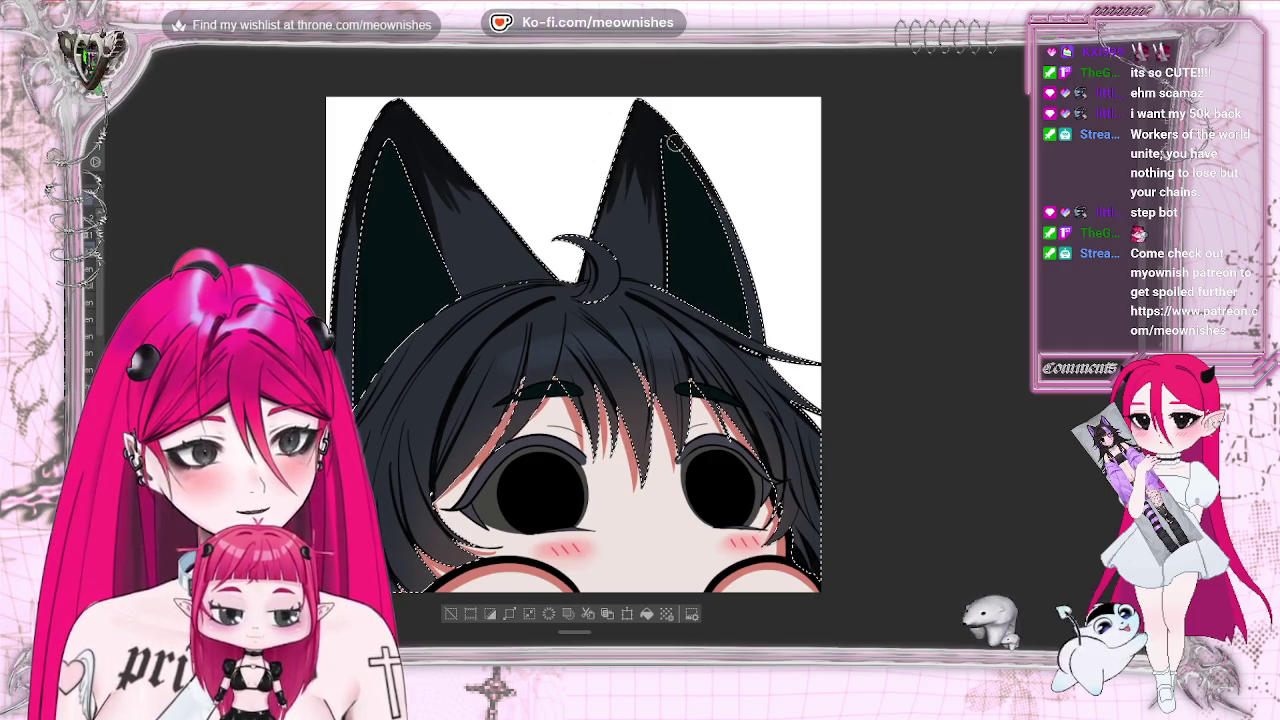
# Clear the hair selection and zoom out to preview the emote at small size.
pyautogui.press('h')
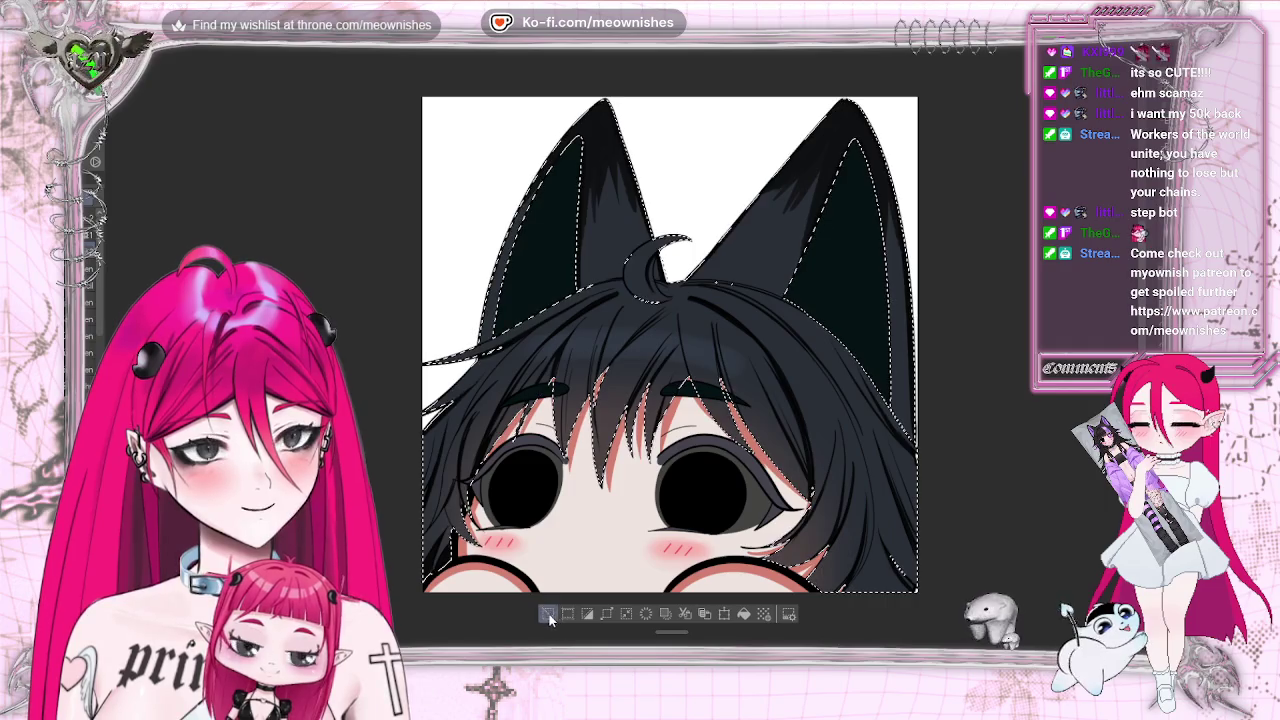
pyautogui.click(548, 614)
pyautogui.hotkey('ctrl', '-')
pyautogui.hotkey('ctrl', '-')
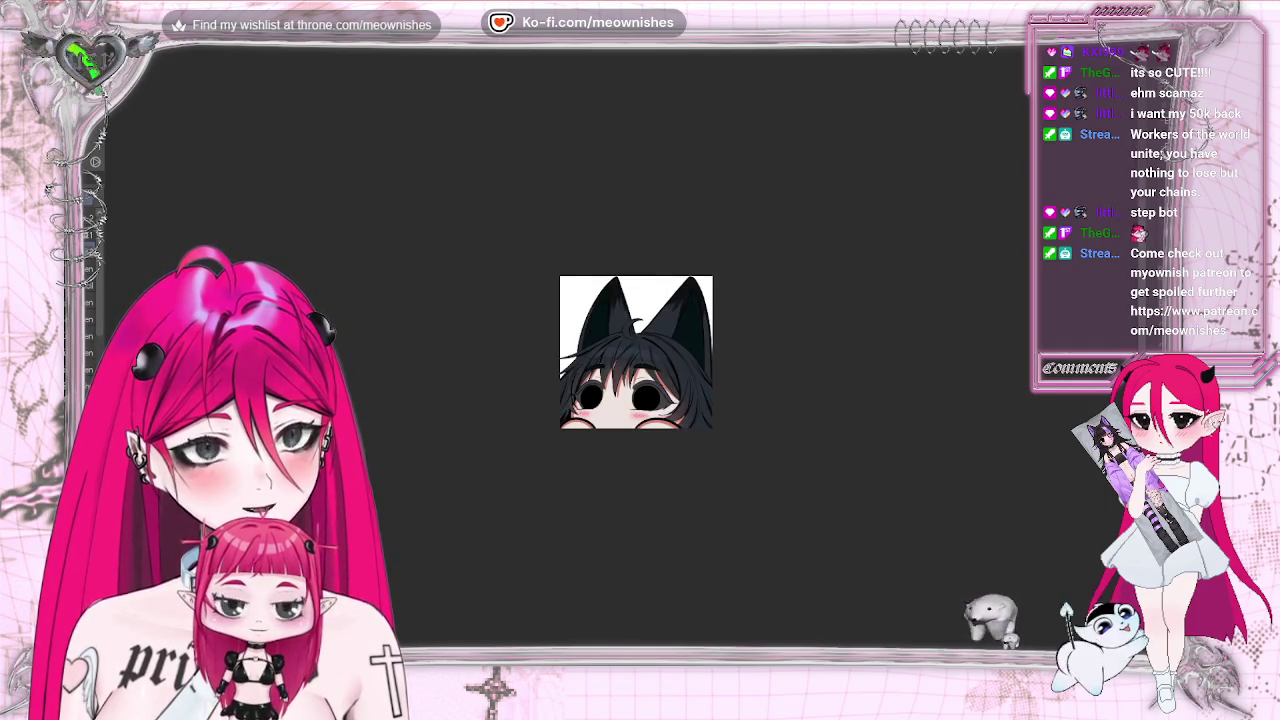
pyautogui.hotkey('ctrl', '+')
pyautogui.hotkey('ctrl', '+')
pyautogui.hotkey('ctrl', '+')
pyautogui.hotkey('ctrl', '-')
pyautogui.hotkey('ctrl', '-')
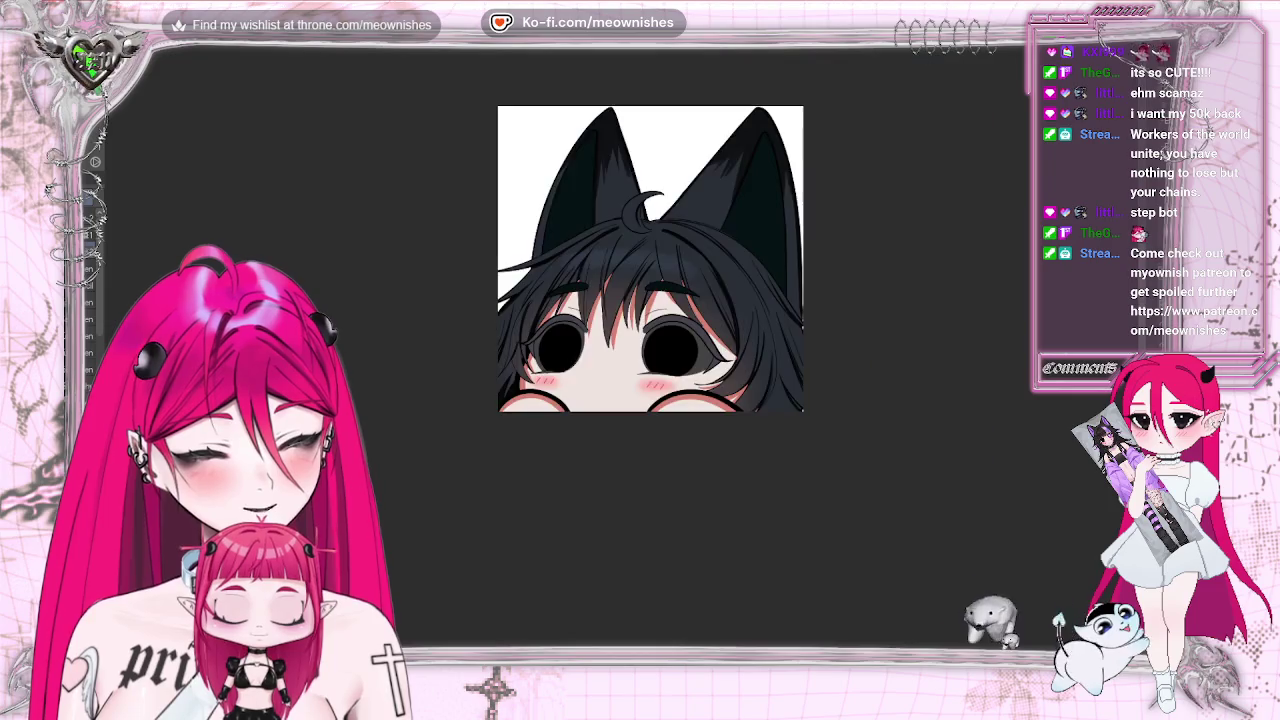
# Mirror the view, zoom in on the face, and hide the eyes and eyebrows to compare.
pyautogui.press('h')
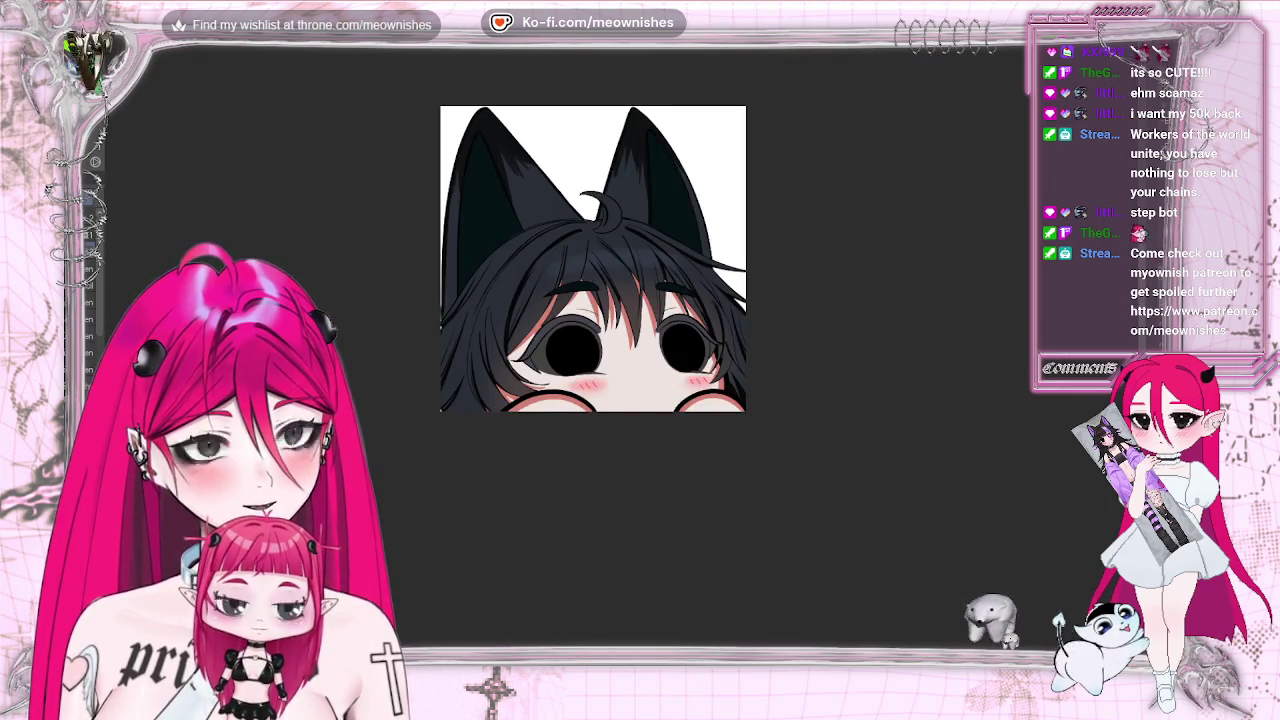
pyautogui.hotkey('ctrl', '+')
pyautogui.hotkey('ctrl', '+')
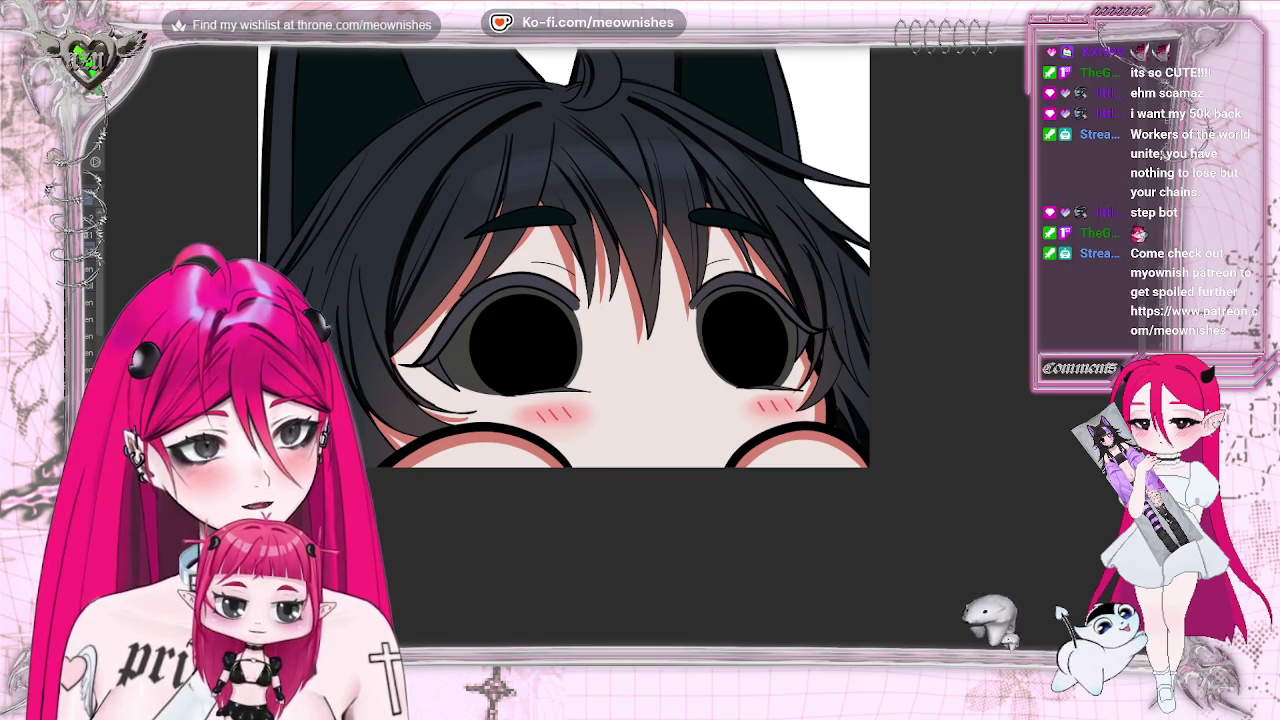
pyautogui.press('Delete')
pyautogui.hotkey('ctrl', 'z')
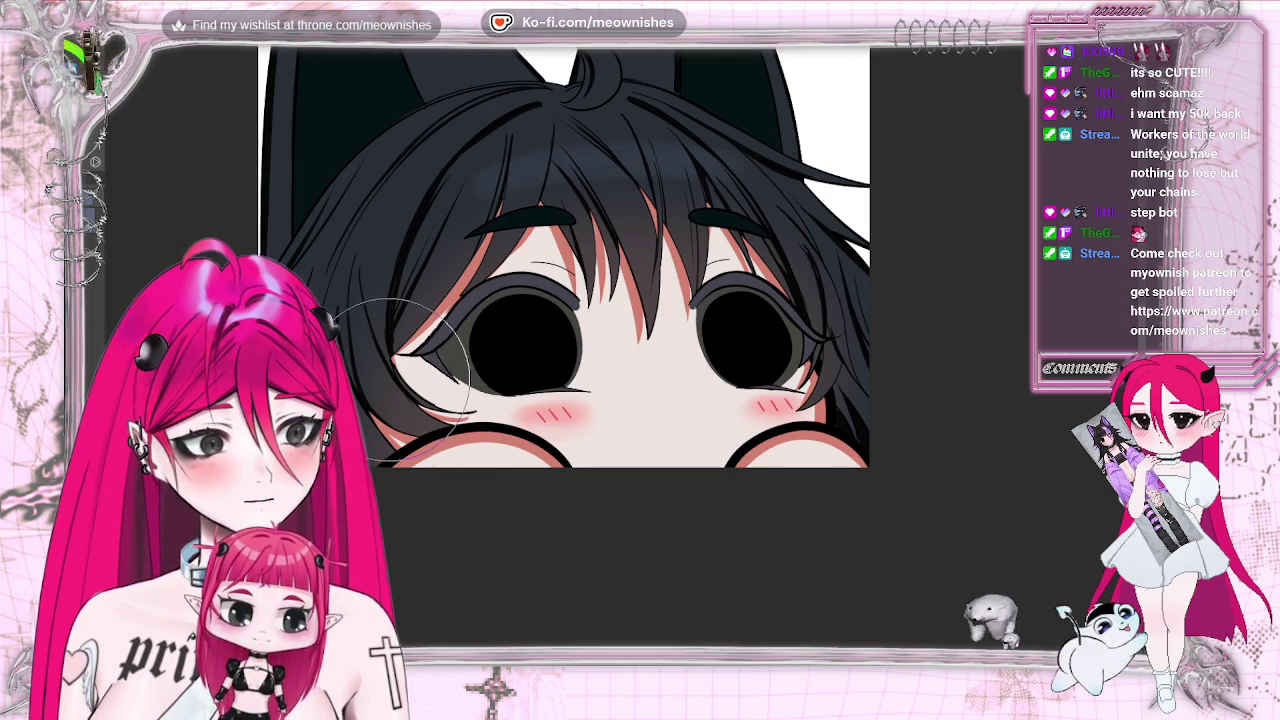
pyautogui.press('m')
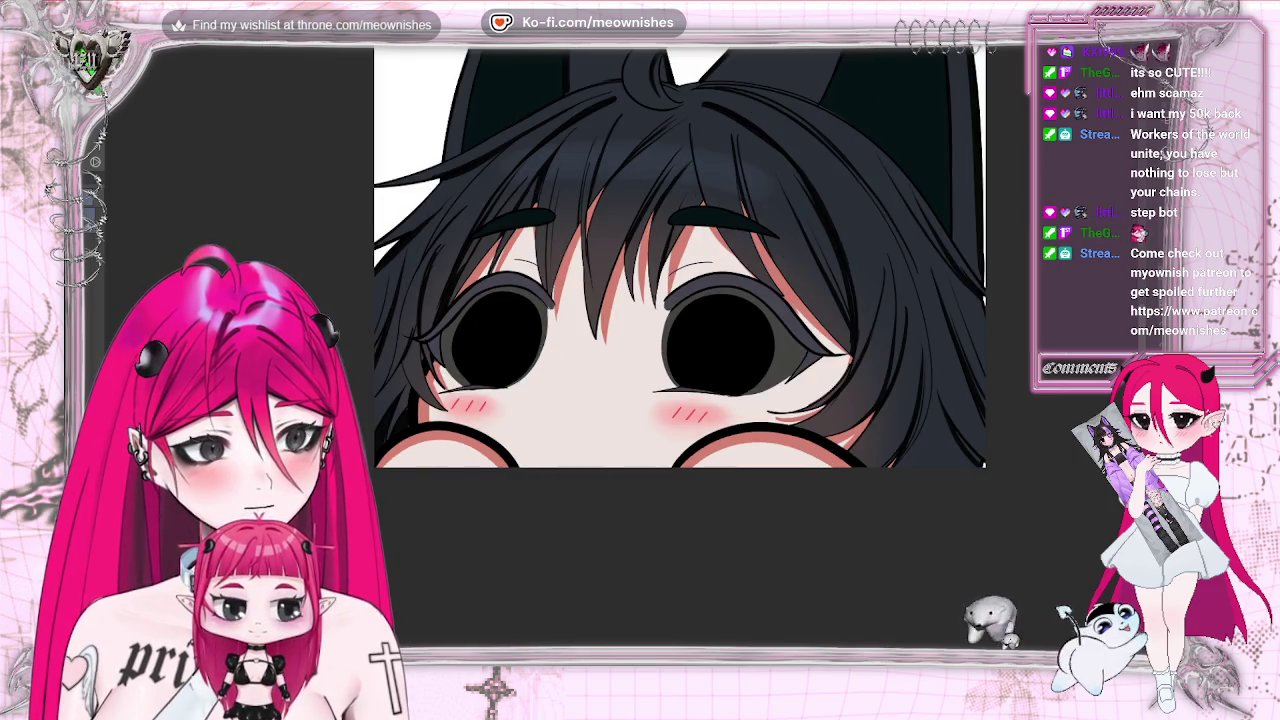
pyautogui.scroll(-5, 589, 119)
pyautogui.scroll(3, 589, 119)
pyautogui.scroll(3, 589, 119)
pyautogui.scroll(2, 589, 119)
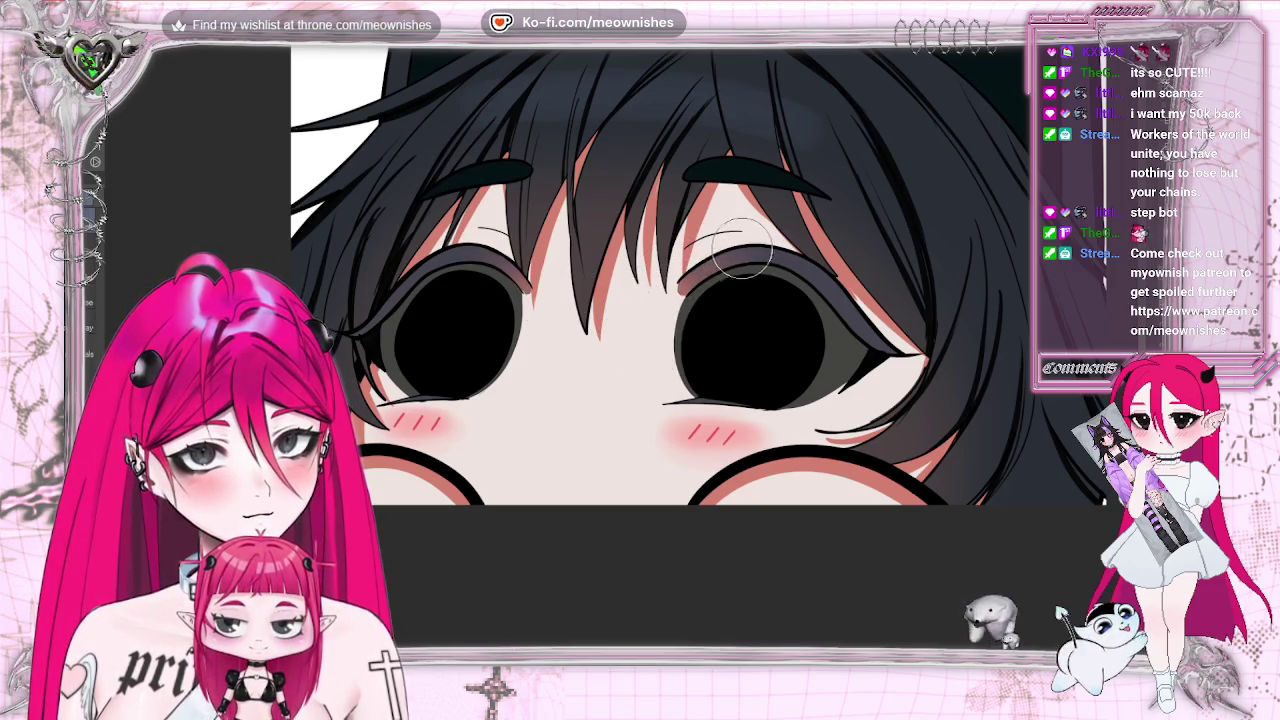
pyautogui.hotkey('ctrl', '-')
pyautogui.hotkey('ctrl', '-')
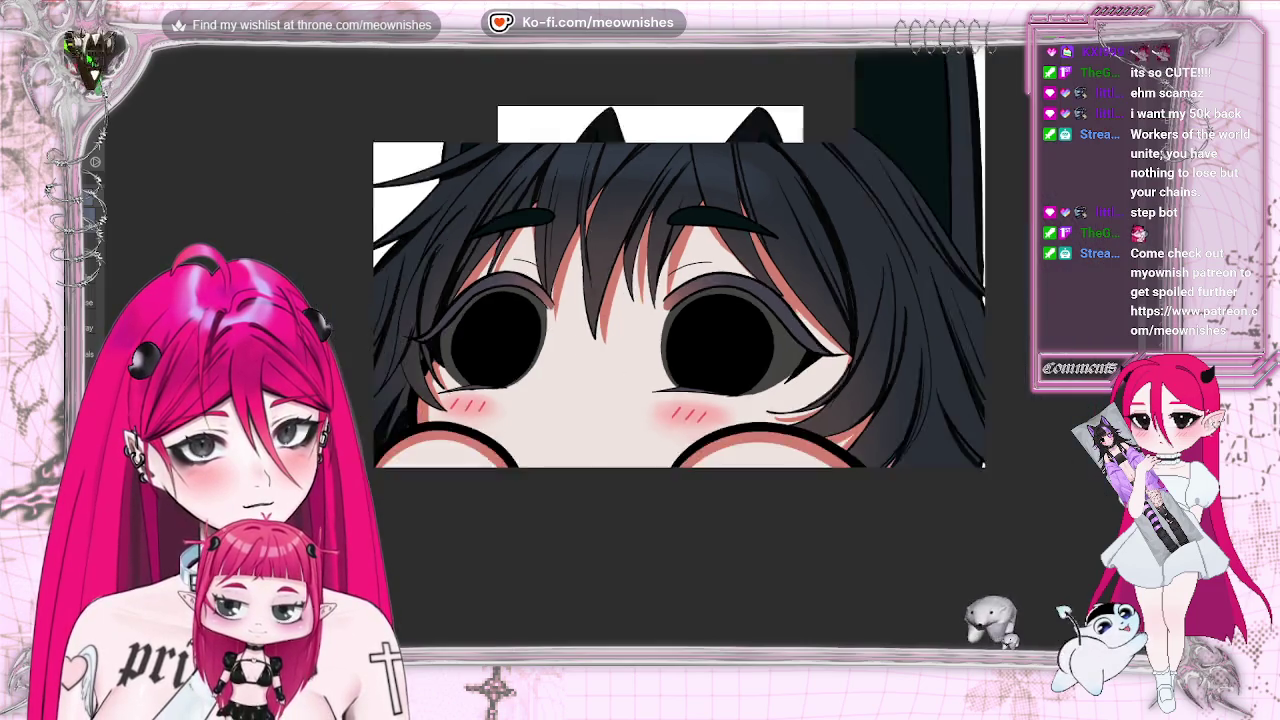
pyautogui.hotkey('ctrl', '-')
pyautogui.hotkey('ctrl', '-')
pyautogui.hotkey('ctrl', '-')
pyautogui.hotkey('ctrl', '+')
pyautogui.hotkey('ctrl', '+')
pyautogui.hotkey('ctrl', '+')
pyautogui.hotkey('ctrl', '+')
pyautogui.hotkey('ctrl', '+')
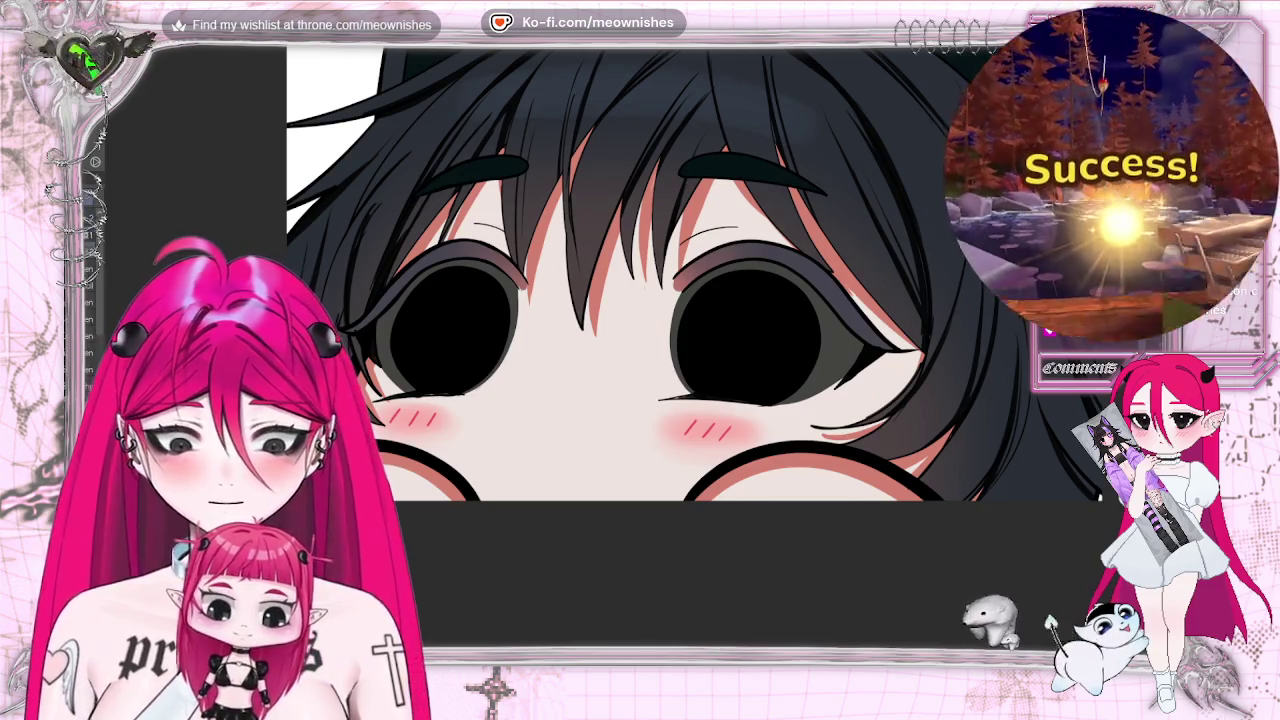
pyautogui.scroll(2, 830, 381)
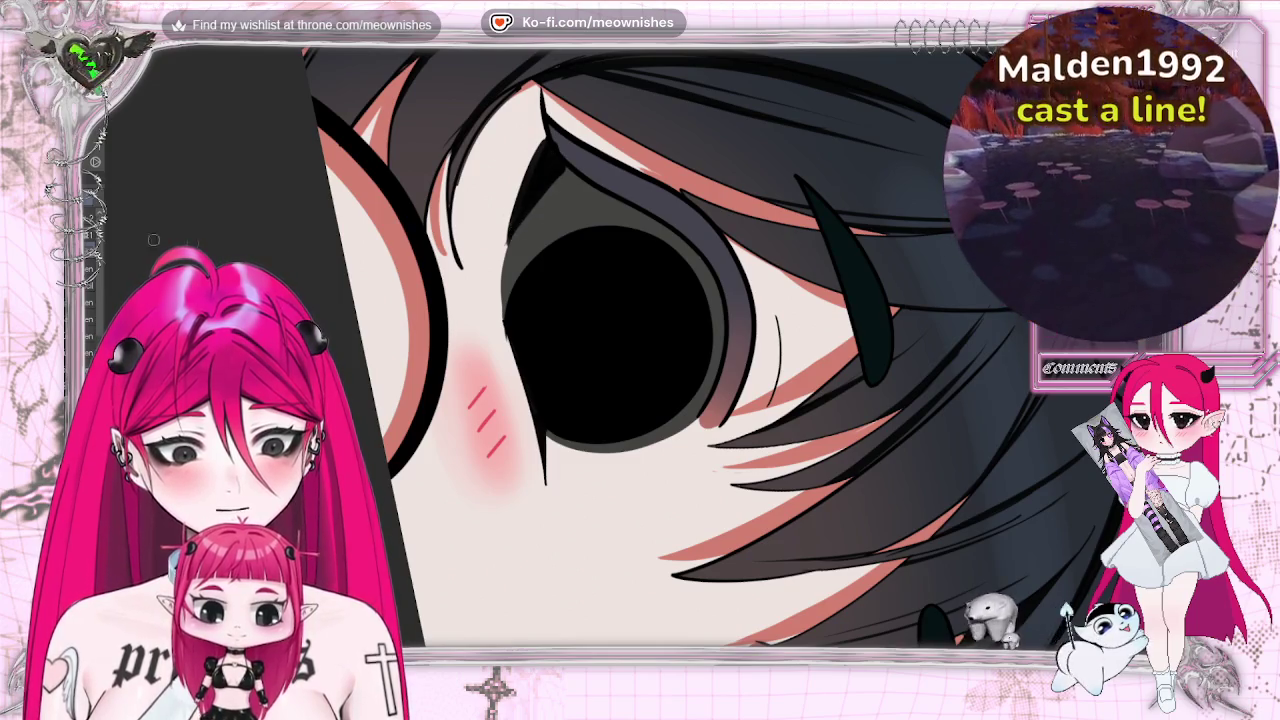
pyautogui.press('Escape')
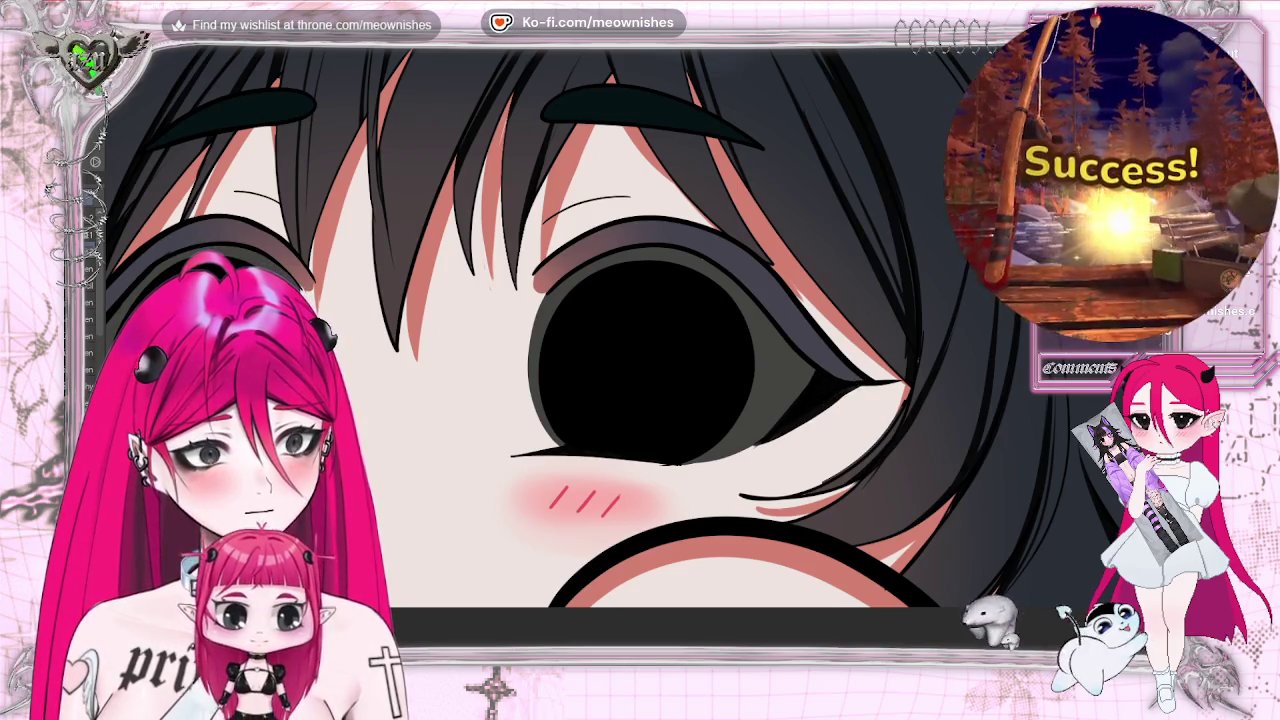
pyautogui.press('m')
pyautogui.moveTo(1137, 422); pyautogui.dragTo(917, 422)
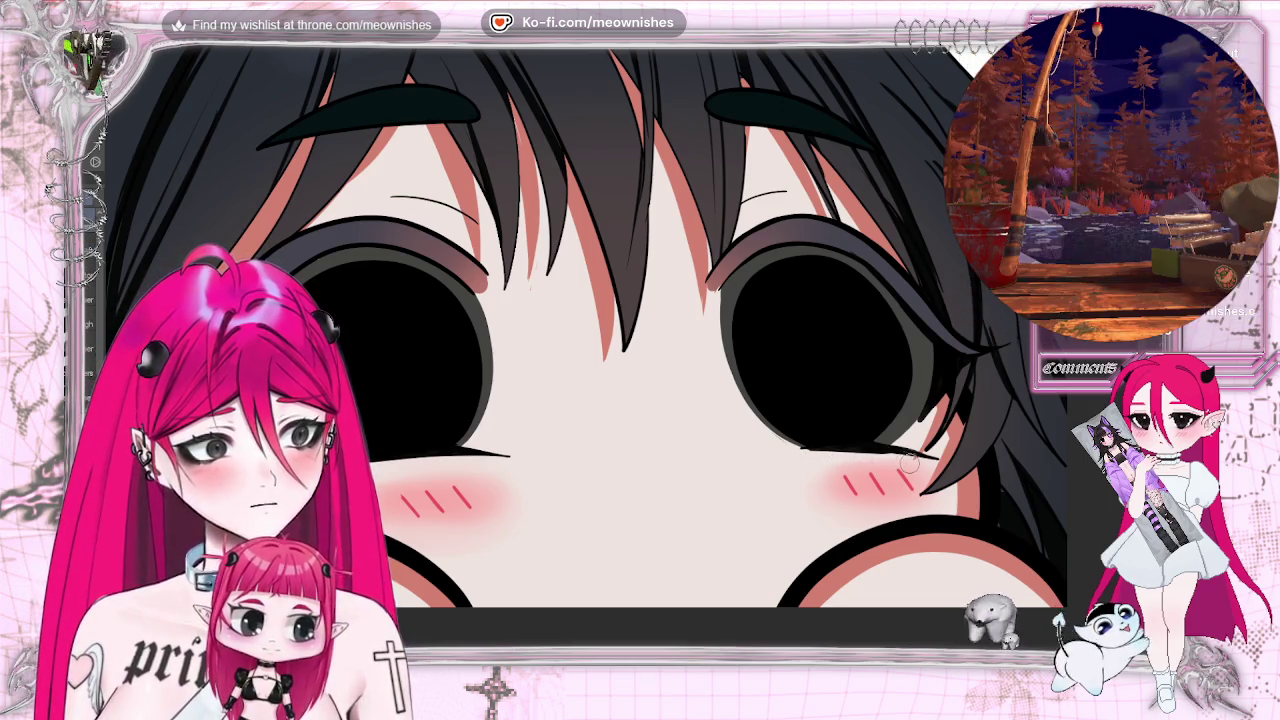
pyautogui.hotkey('ctrl', '-')
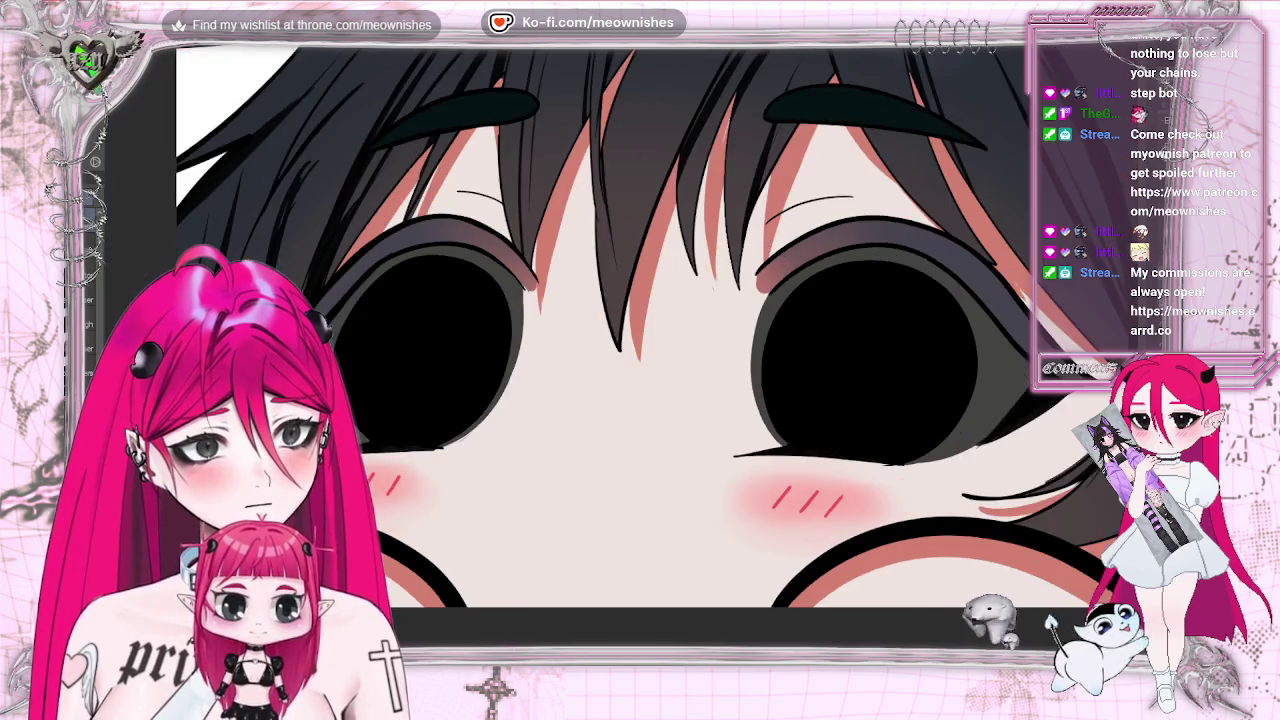
pyautogui.hotkey('ctrl', '-')
pyautogui.hotkey('ctrl', '-')
pyautogui.hotkey('ctrl', '-')
pyautogui.hotkey('ctrl', '-')
pyautogui.scroll(-3, 621, 355)
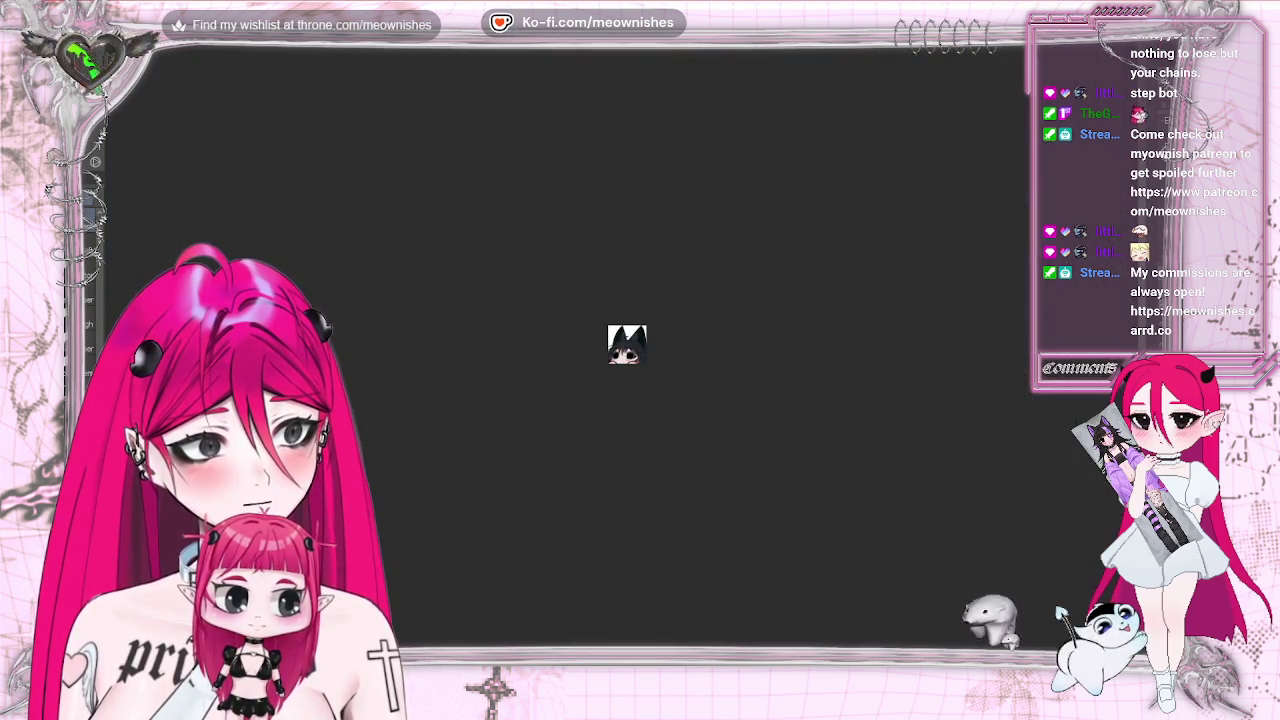
pyautogui.scroll(2, 627, 345)
pyautogui.scroll(5, 627, 345)
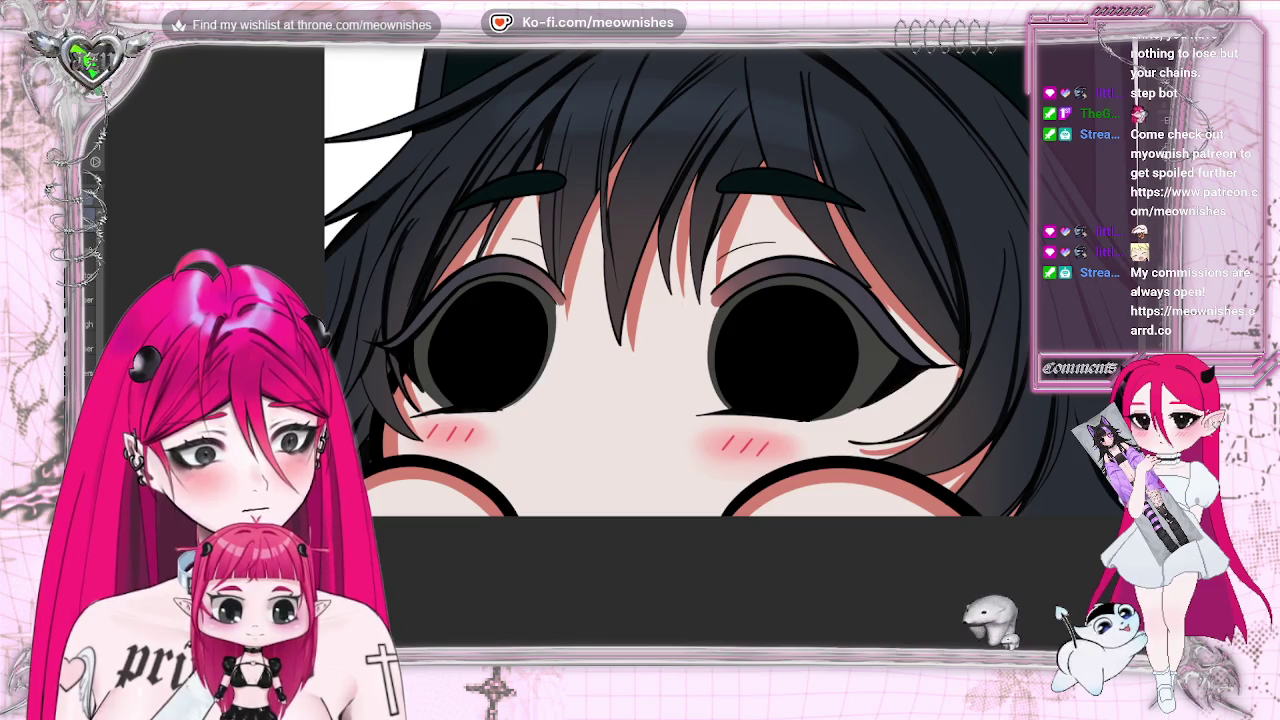
pyautogui.scroll(2, 630, 340)
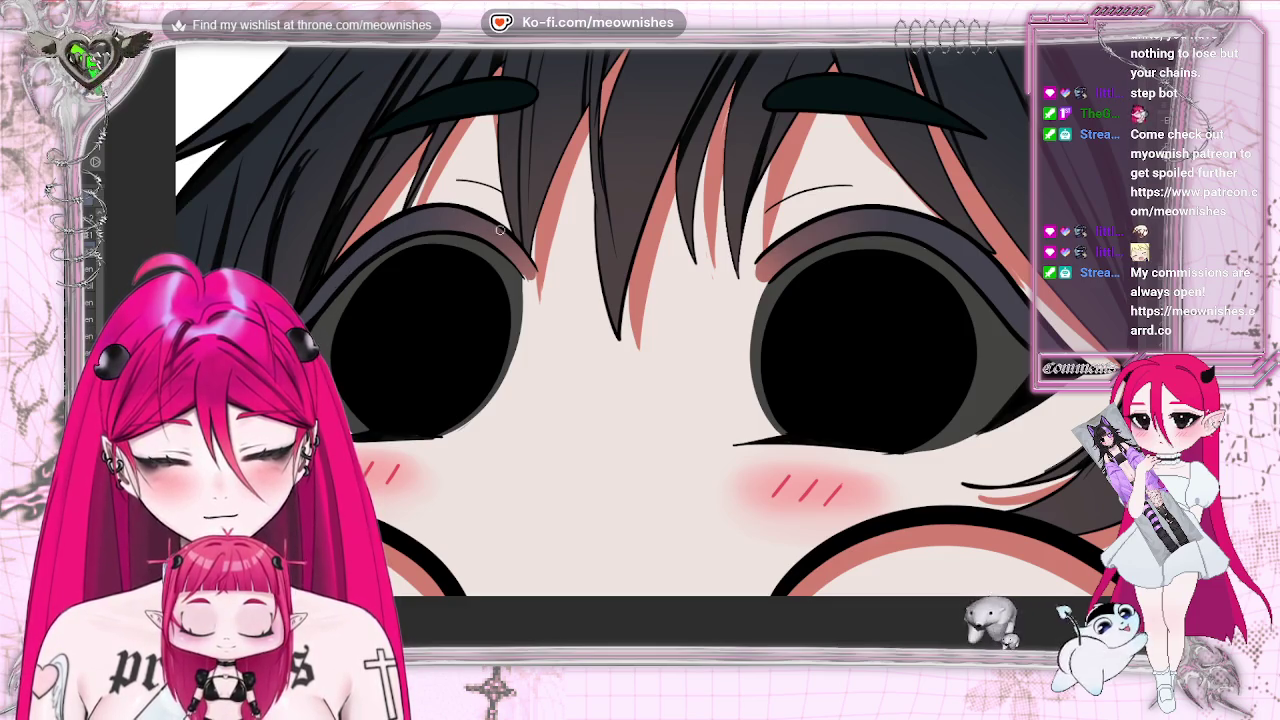
pyautogui.scroll(-3, 632, 332)
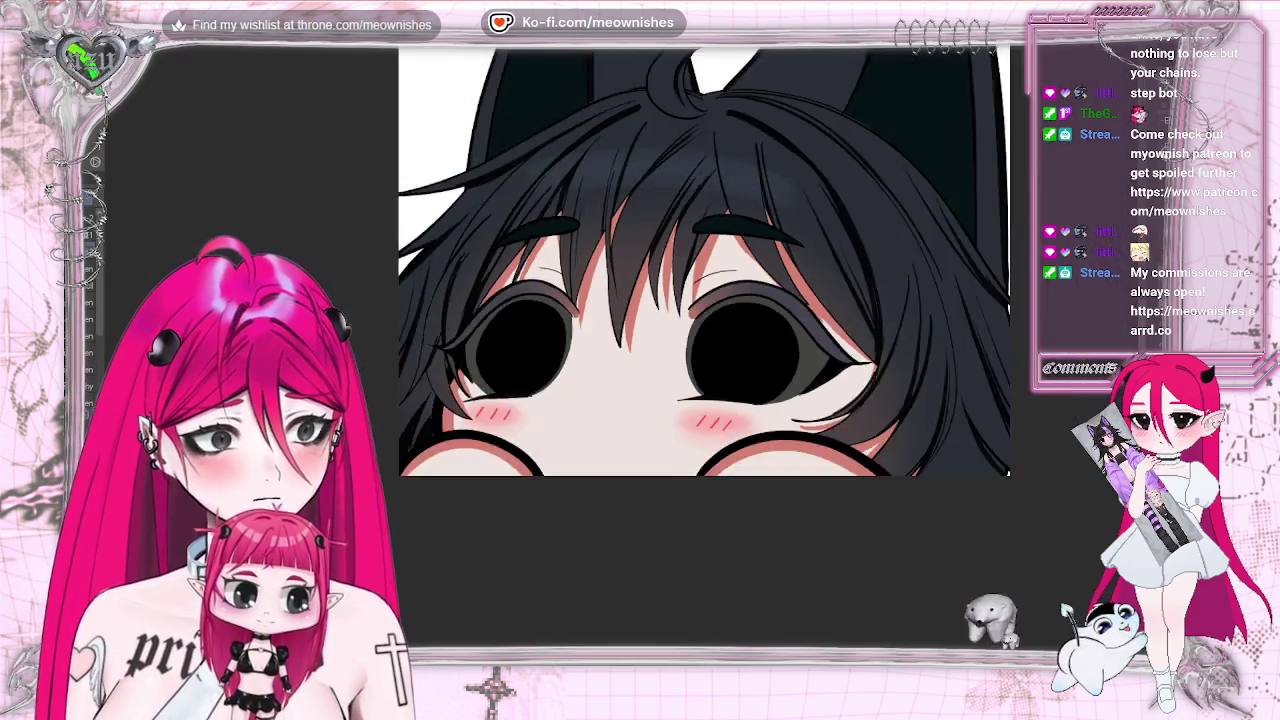
pyautogui.scroll(-3, 632, 332)
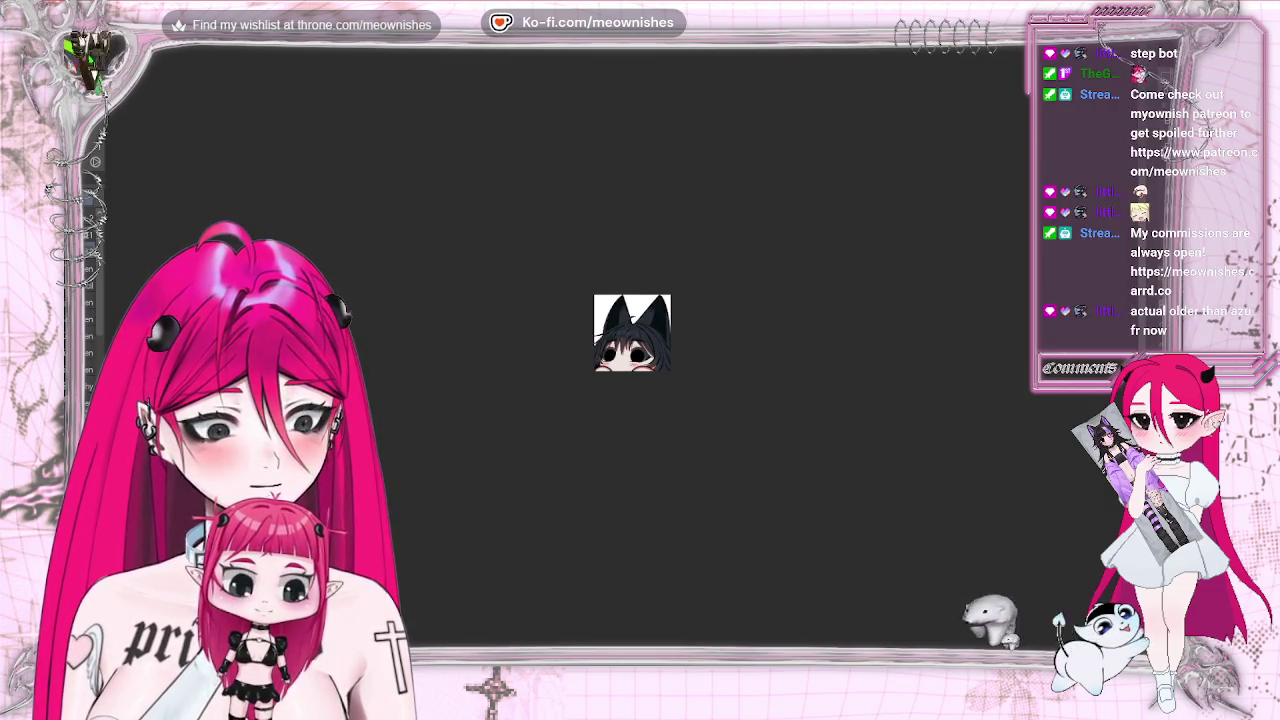
pyautogui.scroll(2, 632, 332)
pyautogui.scroll(3, 632, 332)
pyautogui.scroll(1, 613, 350)
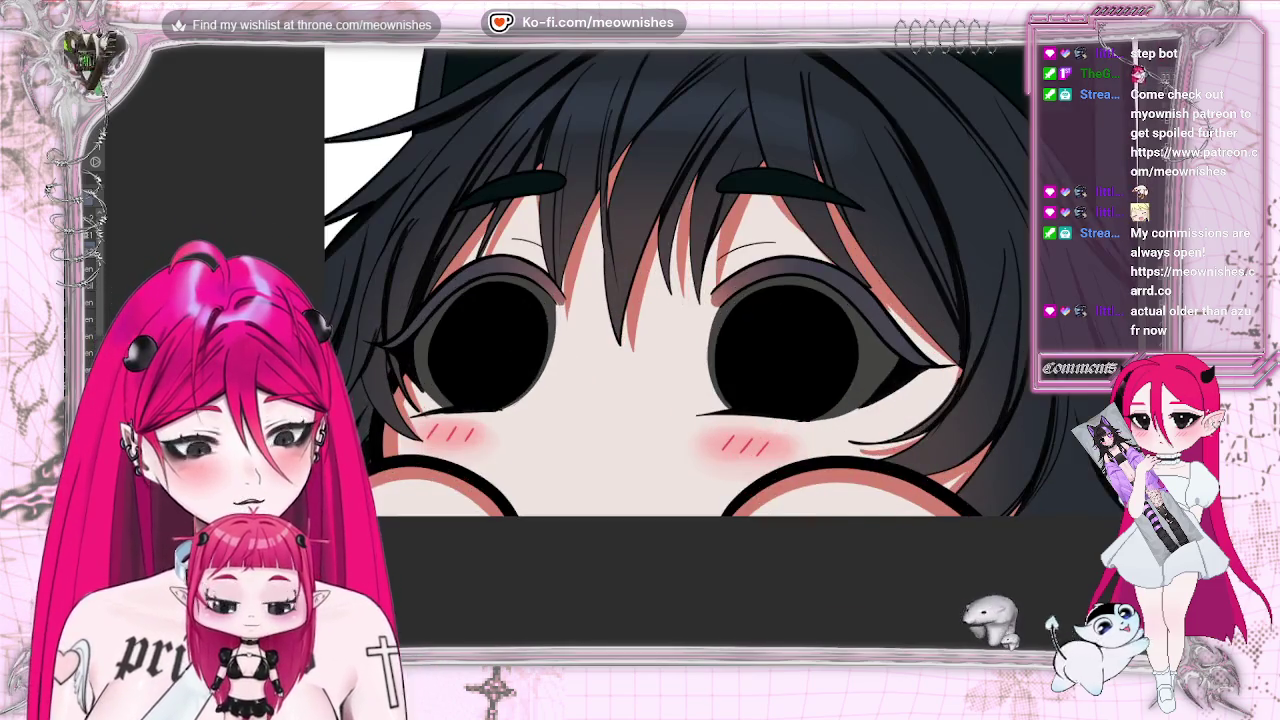
pyautogui.scroll(1, 613, 350)
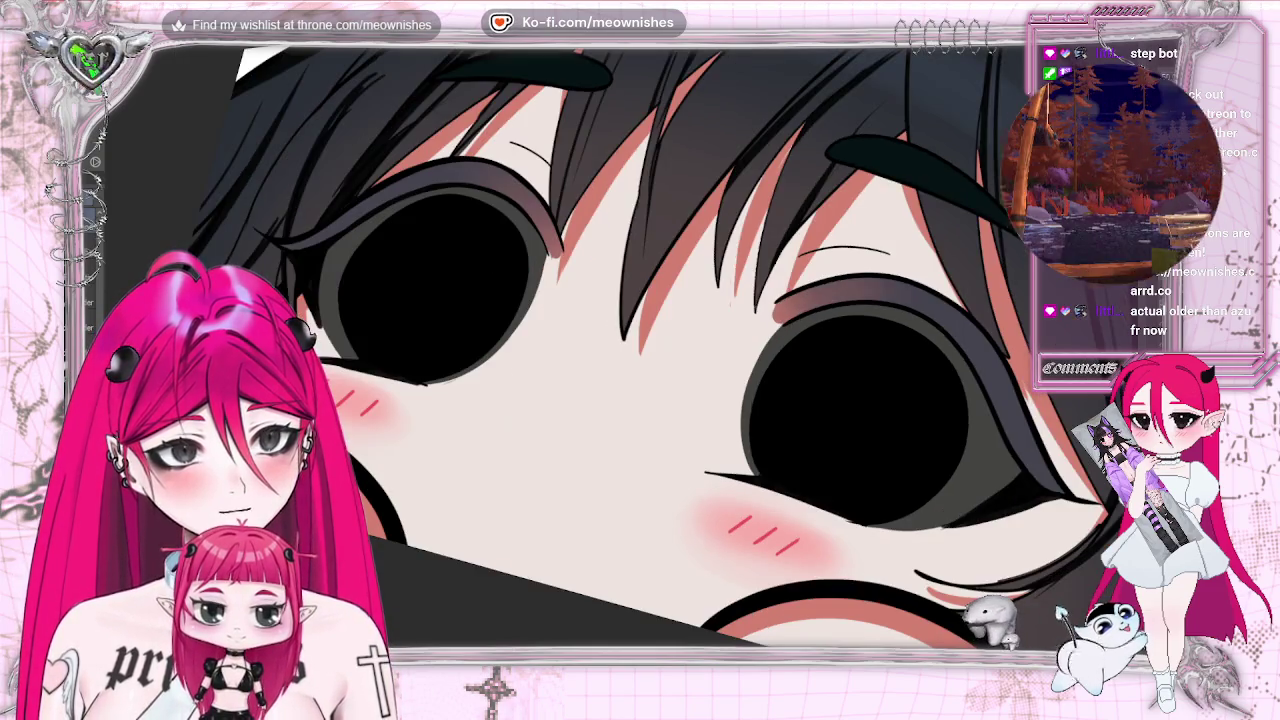
# Tilt the view to inspect the plain black pupils, then straighten and fit the drawing.
pyautogui.moveTo(640, 300); pyautogui.dragTo(723, 122)
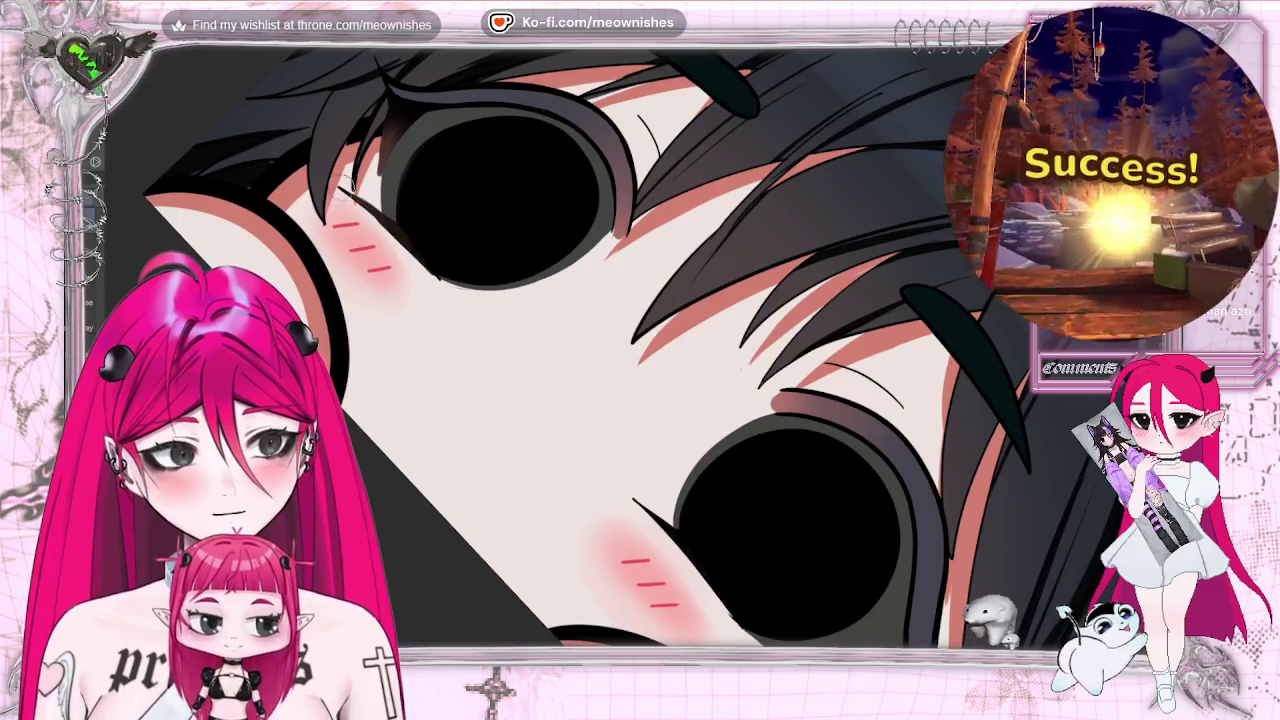
pyautogui.hotkey('ctrl', '0')
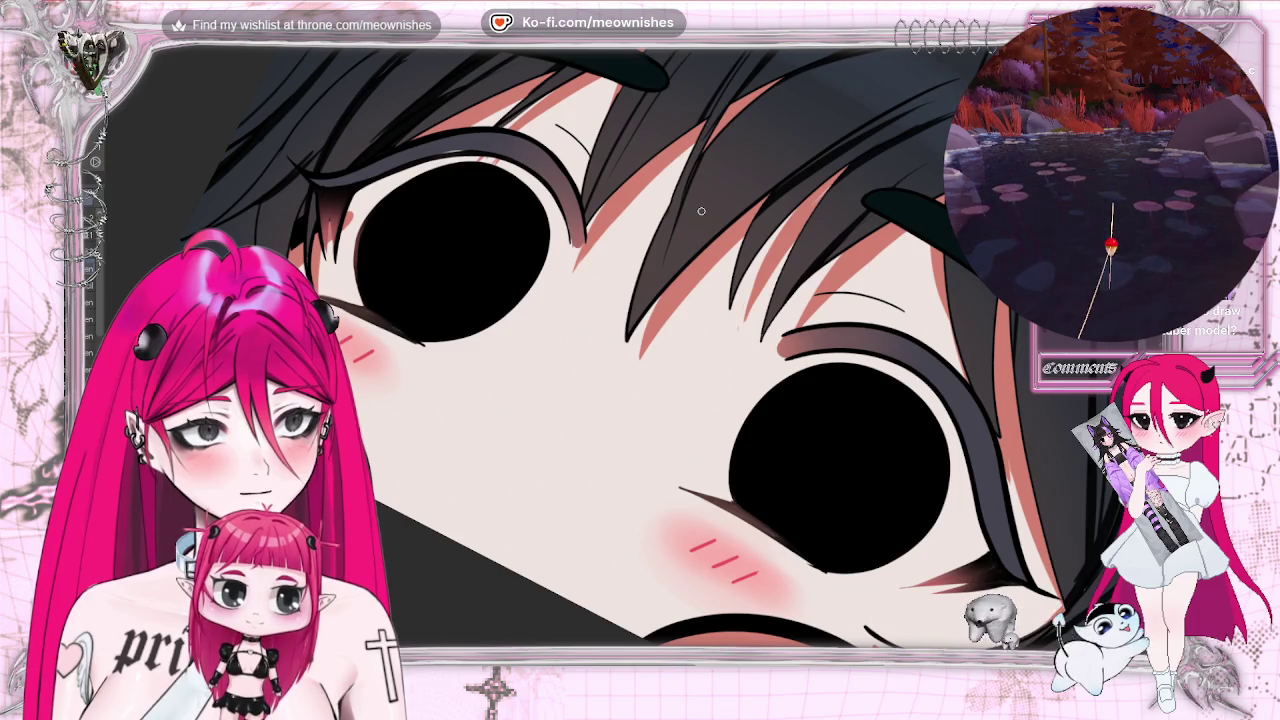
pyautogui.hotkey('ctrl', '0')
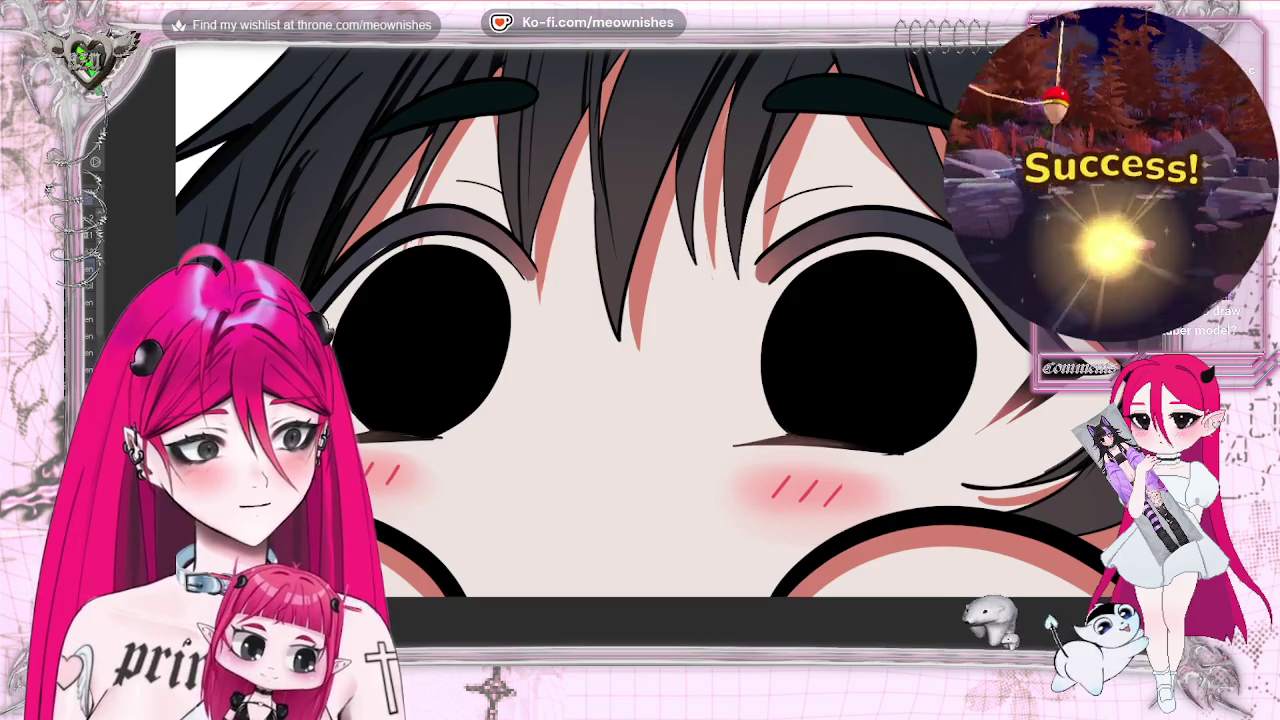
pyautogui.hscroll(5, 640, 320)
pyautogui.scroll(-1, 640, 320)
pyautogui.hscroll(2, 640, 320)
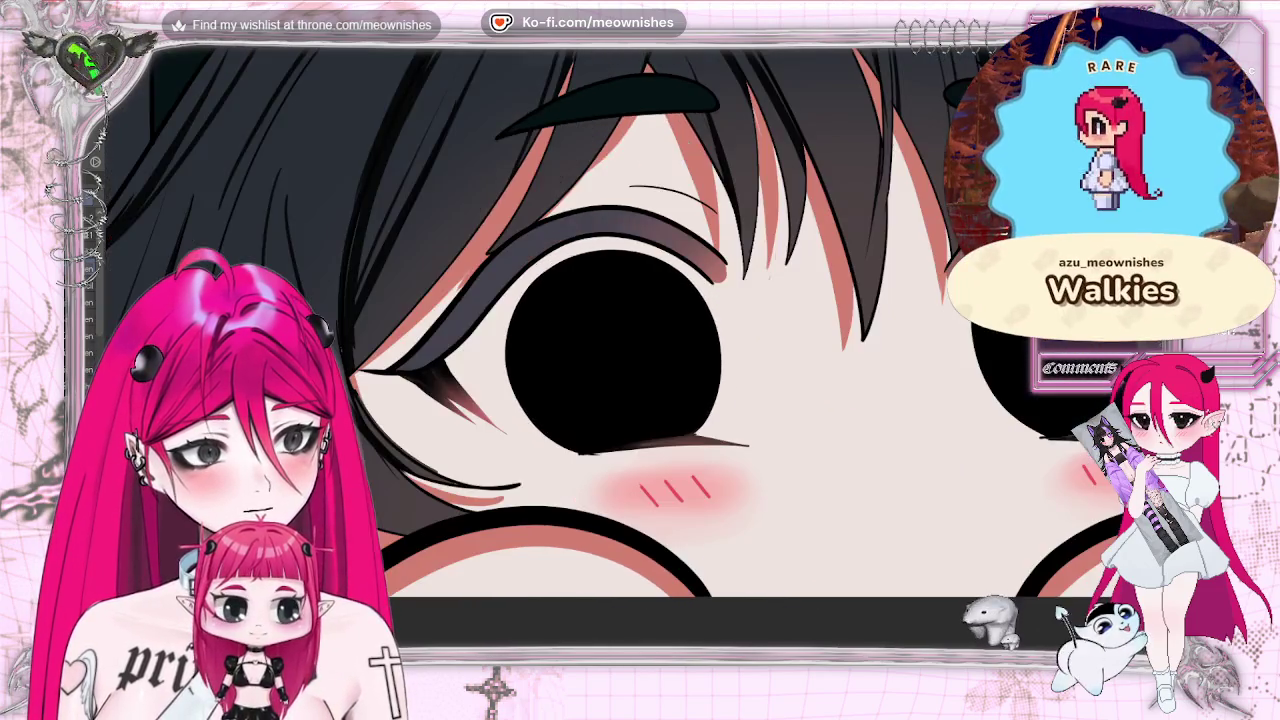
pyautogui.scroll(2, 640, 320)
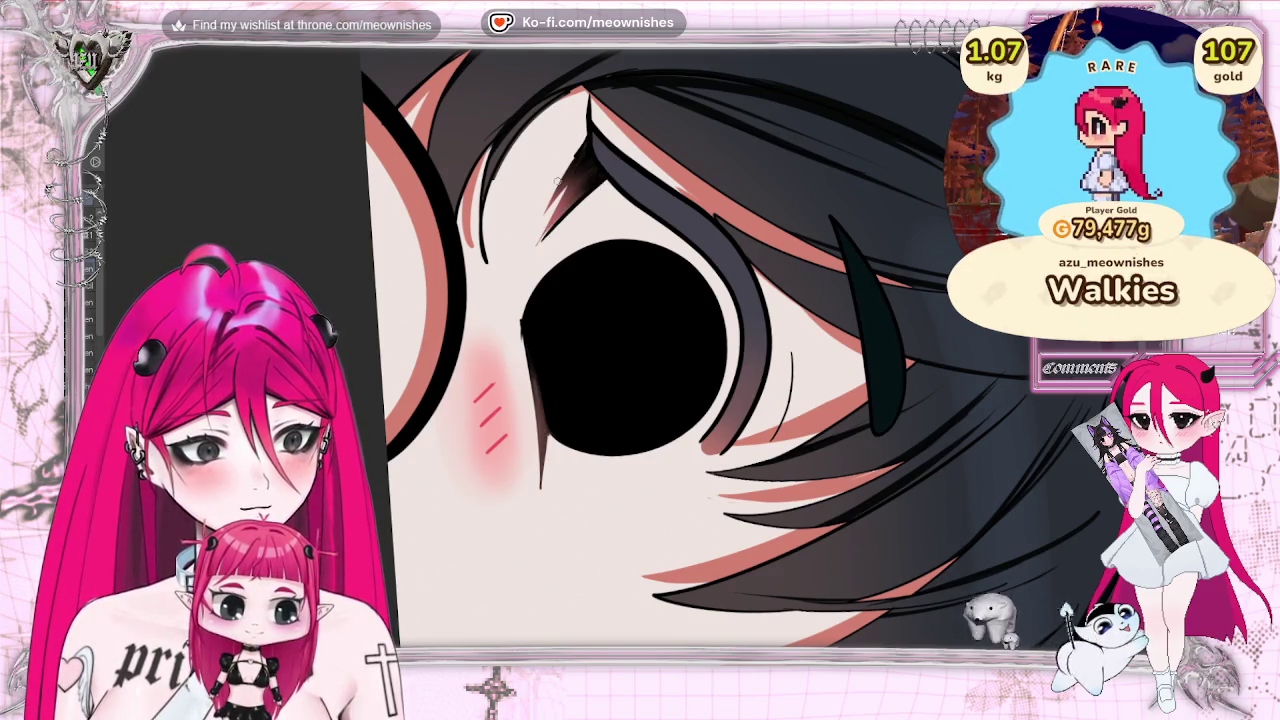
pyautogui.hotkey('ctrl', '0')
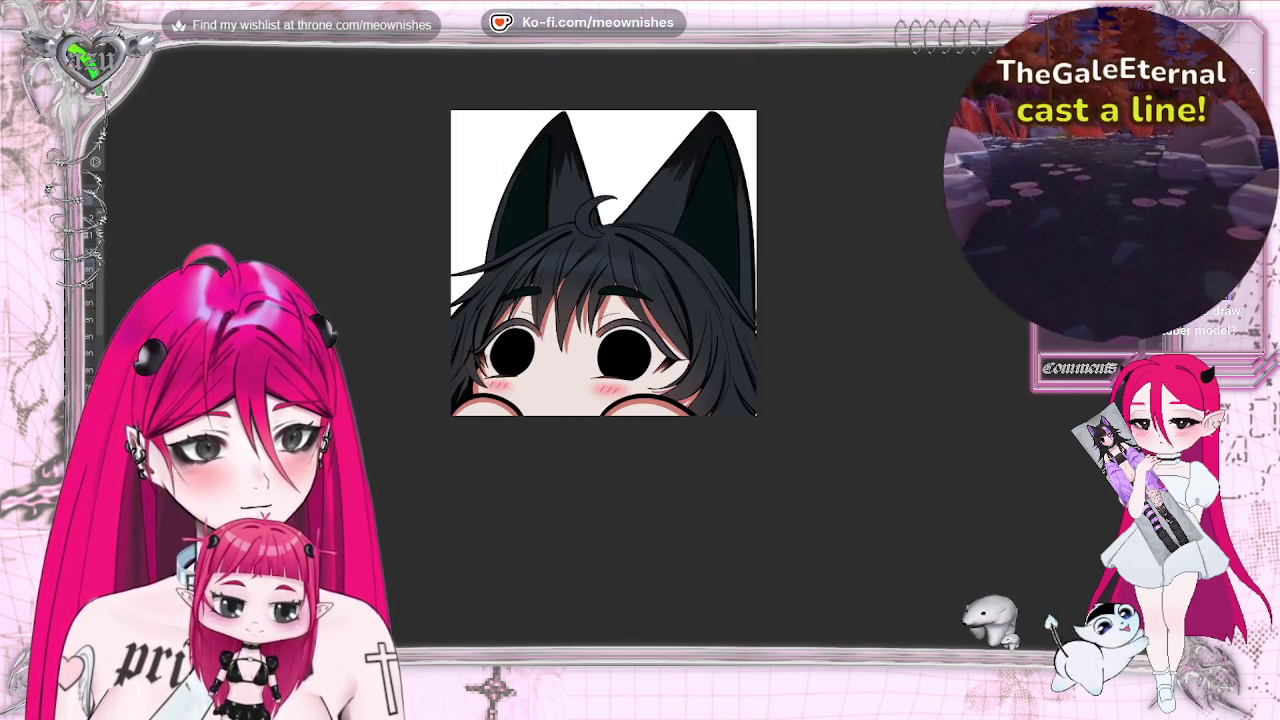
pyautogui.scroll(-2, 603, 262)
pyautogui.scroll(10, 600, 300)
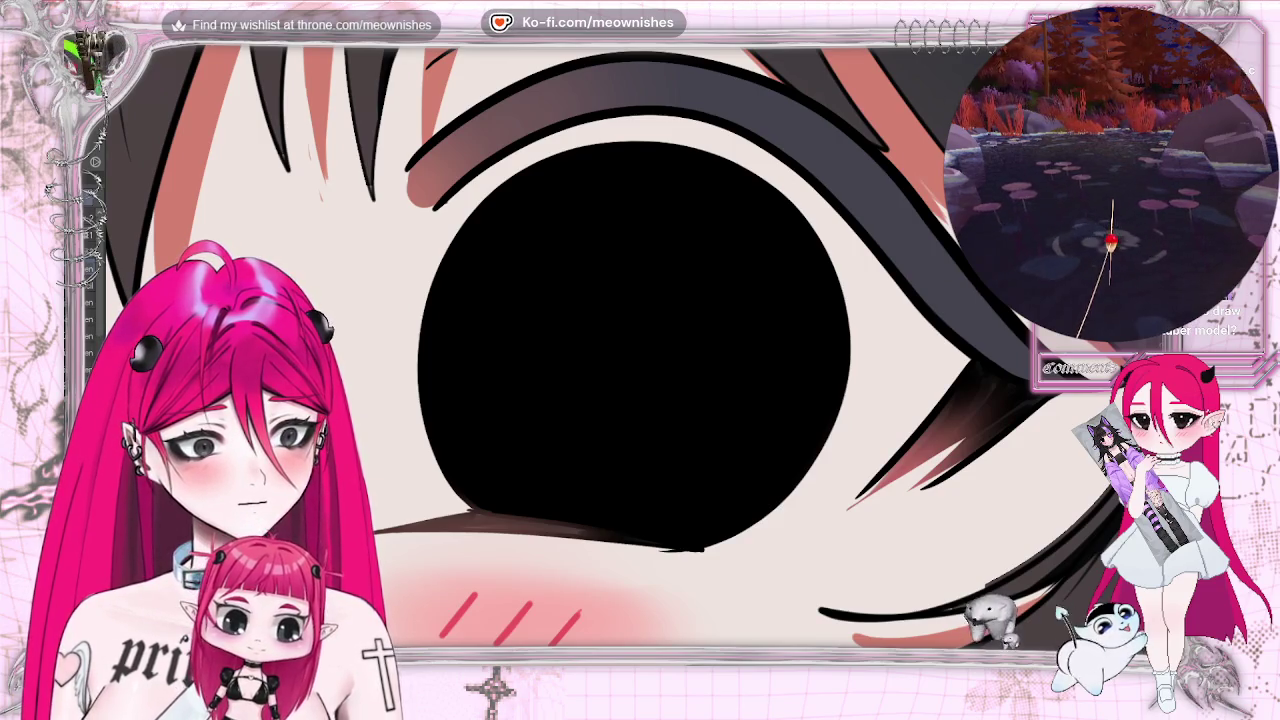
pyautogui.scroll(-3, 994, 453)
pyautogui.scroll(-2, 994, 453)
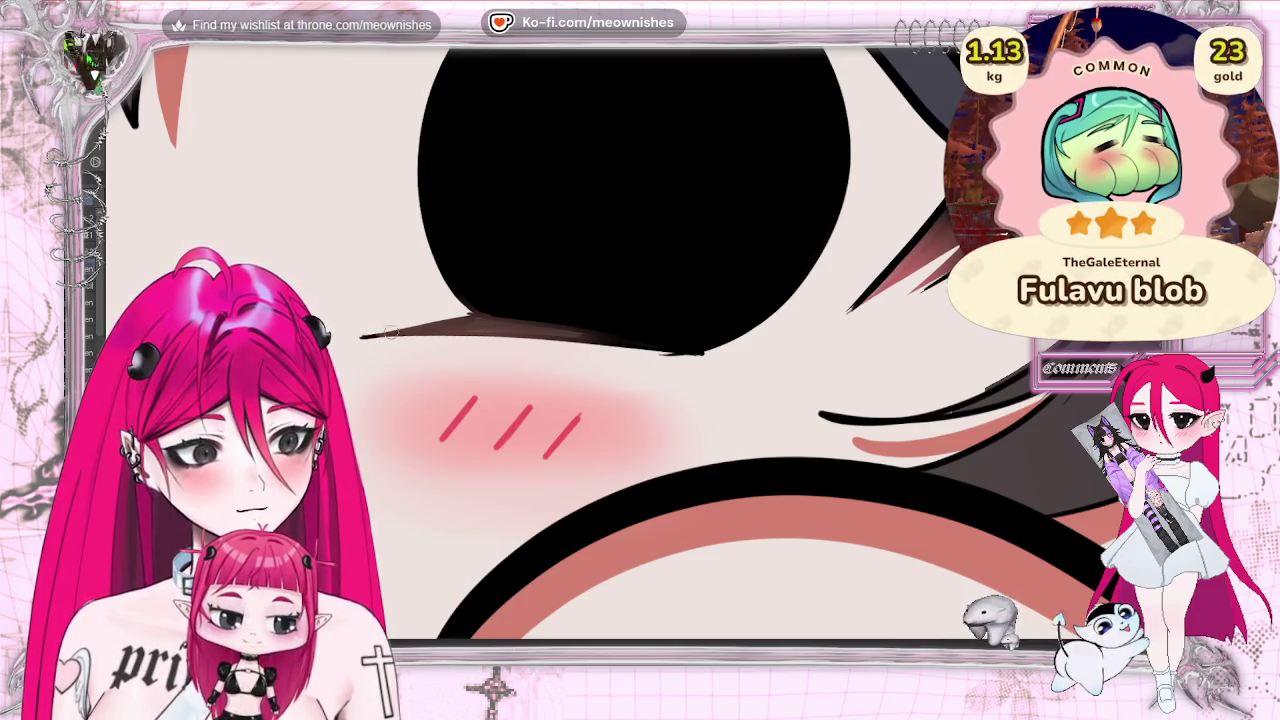
pyautogui.moveTo(480, 334); pyautogui.dragTo(876, 336)
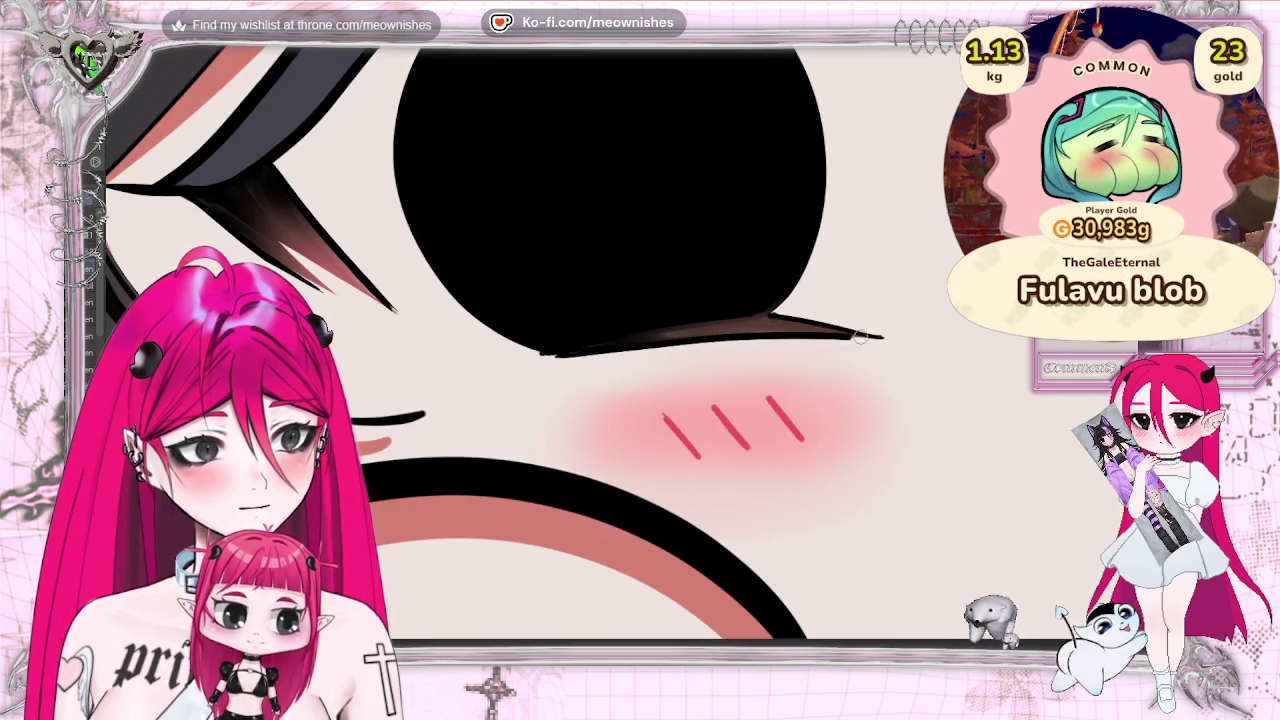
pyautogui.scroll(-2, 570, 270)
pyautogui.scroll(-3, 570, 270)
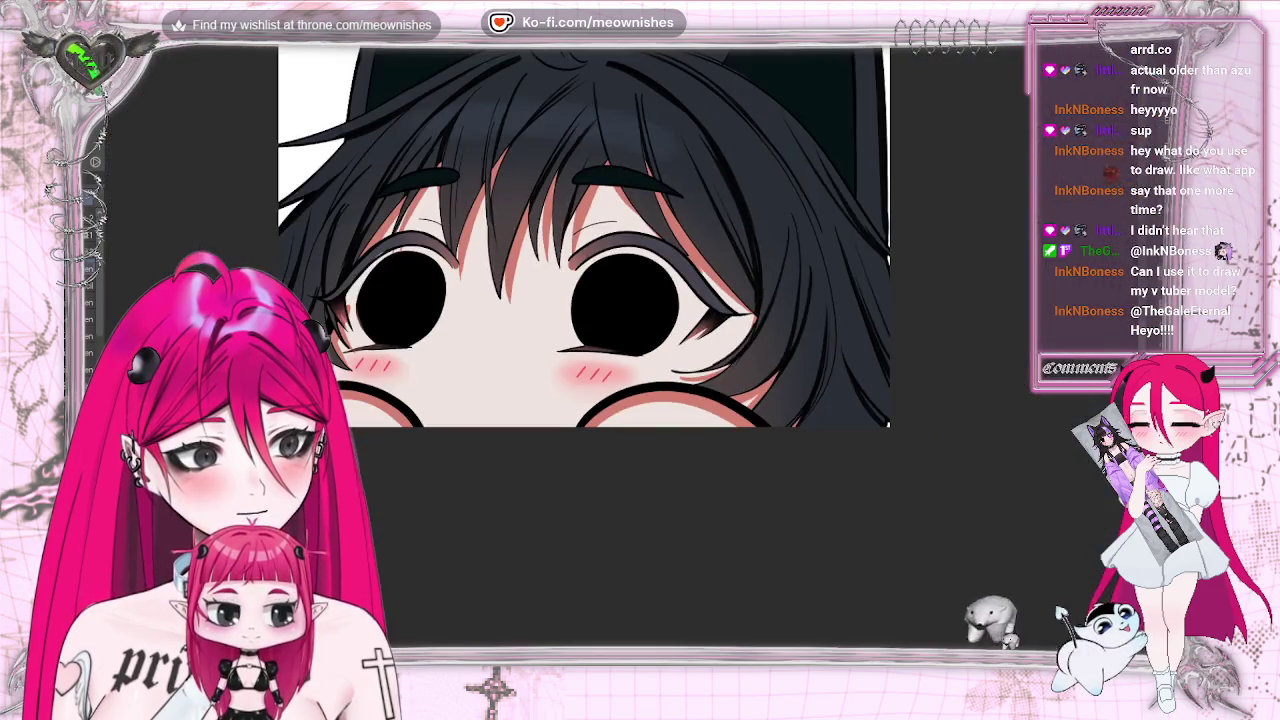
pyautogui.scroll(2, 570, 270)
pyautogui.scroll(-2, 620, 270)
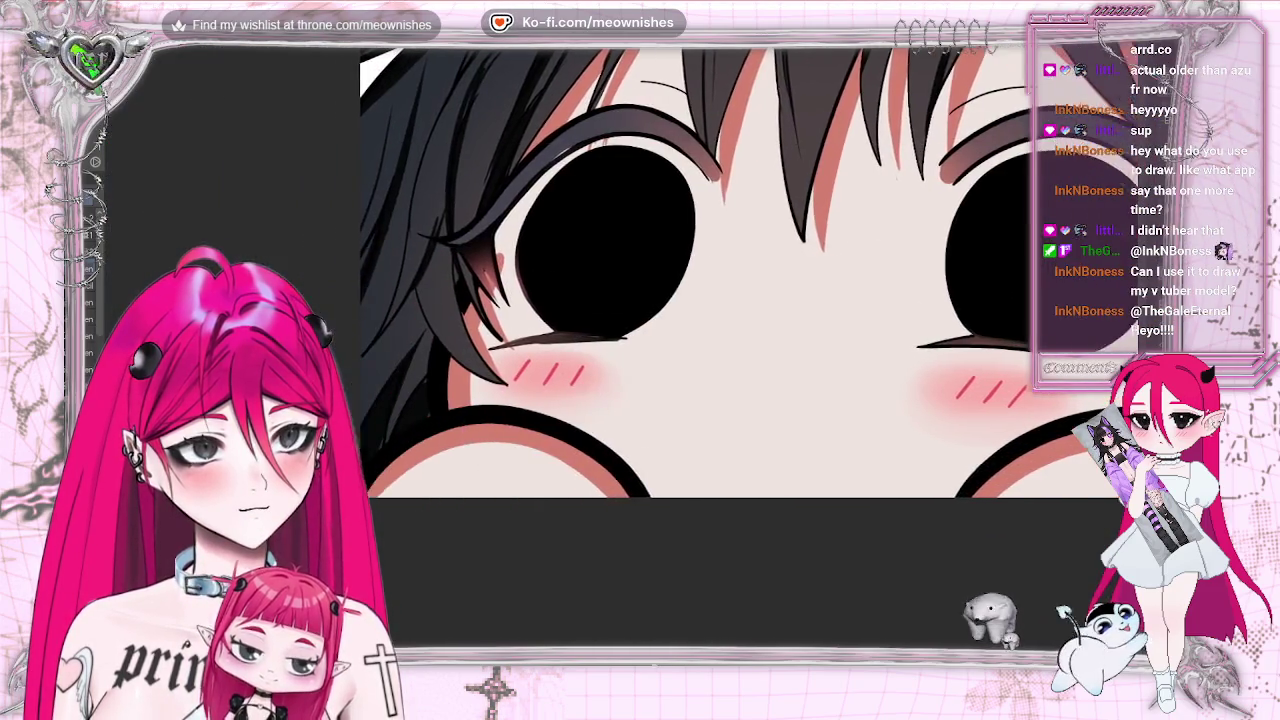
pyautogui.scroll(1, 620, 270)
pyautogui.scroll(1, 620, 320)
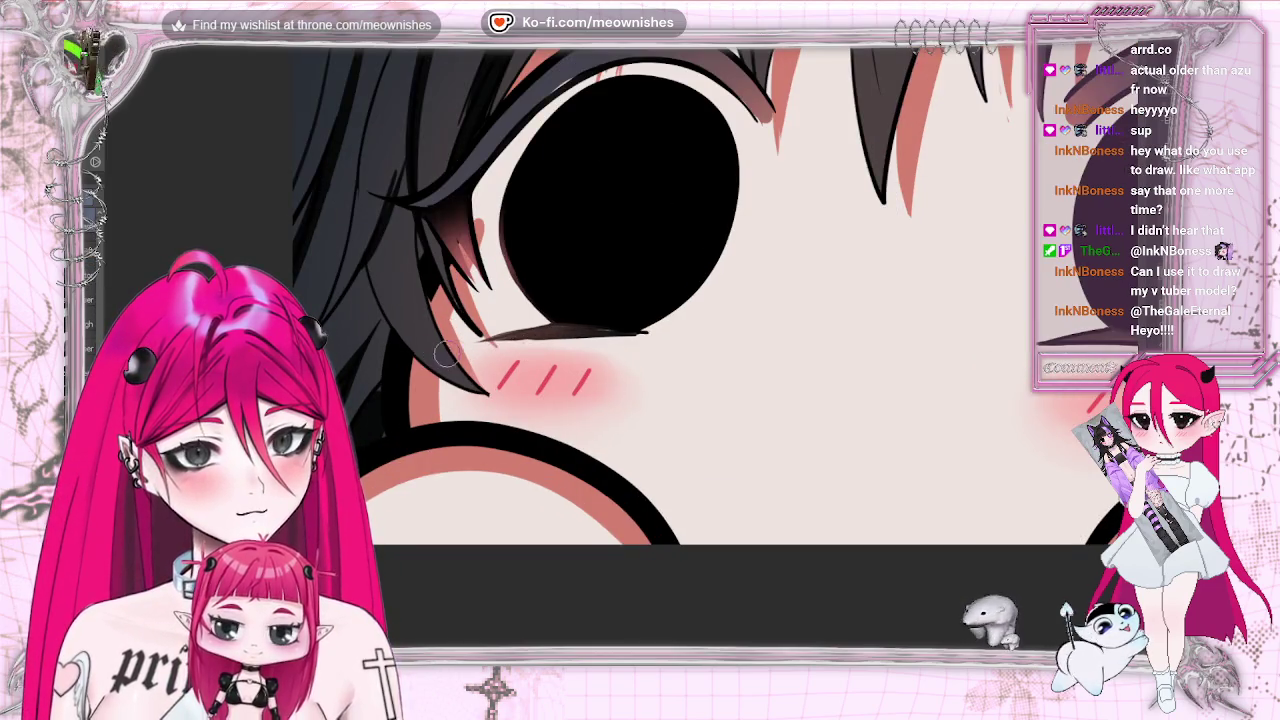
pyautogui.moveTo(485, 336); pyautogui.dragTo(650, 338)
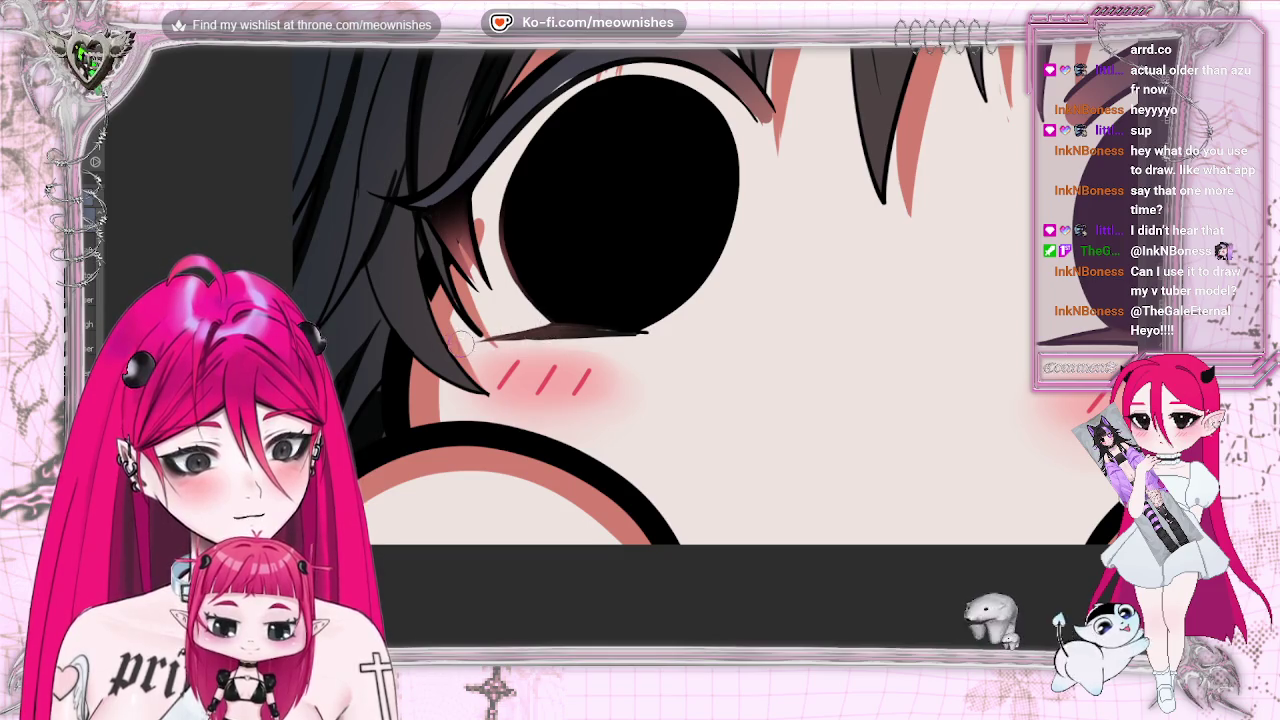
pyautogui.hotkey('ctrl', 'z')
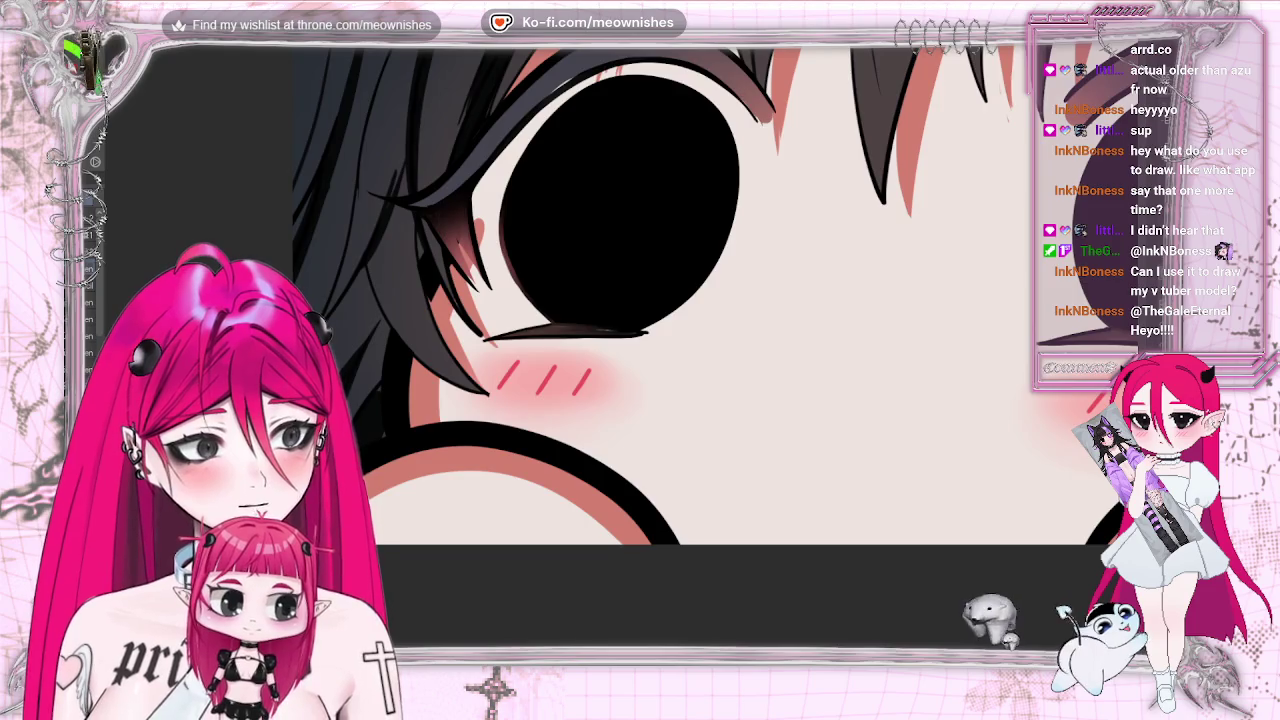
pyautogui.scroll(-3, 700, 300)
pyautogui.scroll(-3, 700, 300)
pyautogui.scroll(4, 640, 230)
pyautogui.scroll(2, 620, 360)
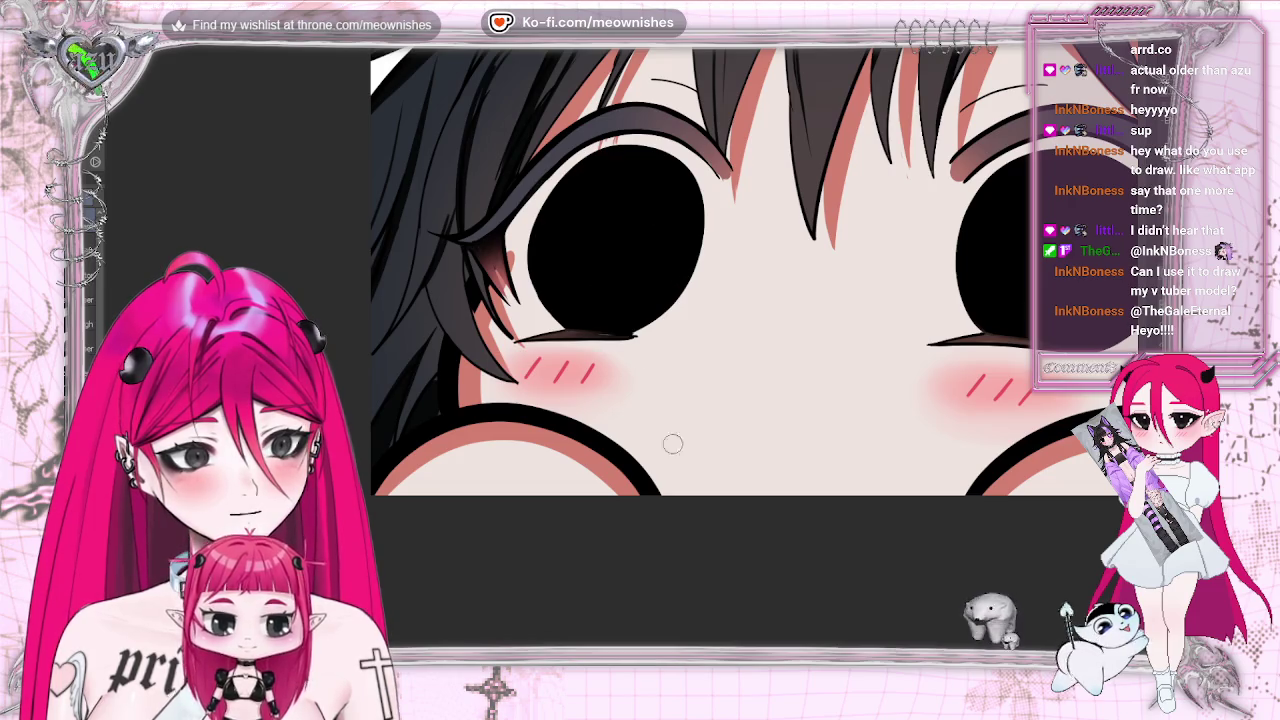
# Round out the right pupil by painting black along its lower-right edge.
pyautogui.hscroll(-5, 708, 188)
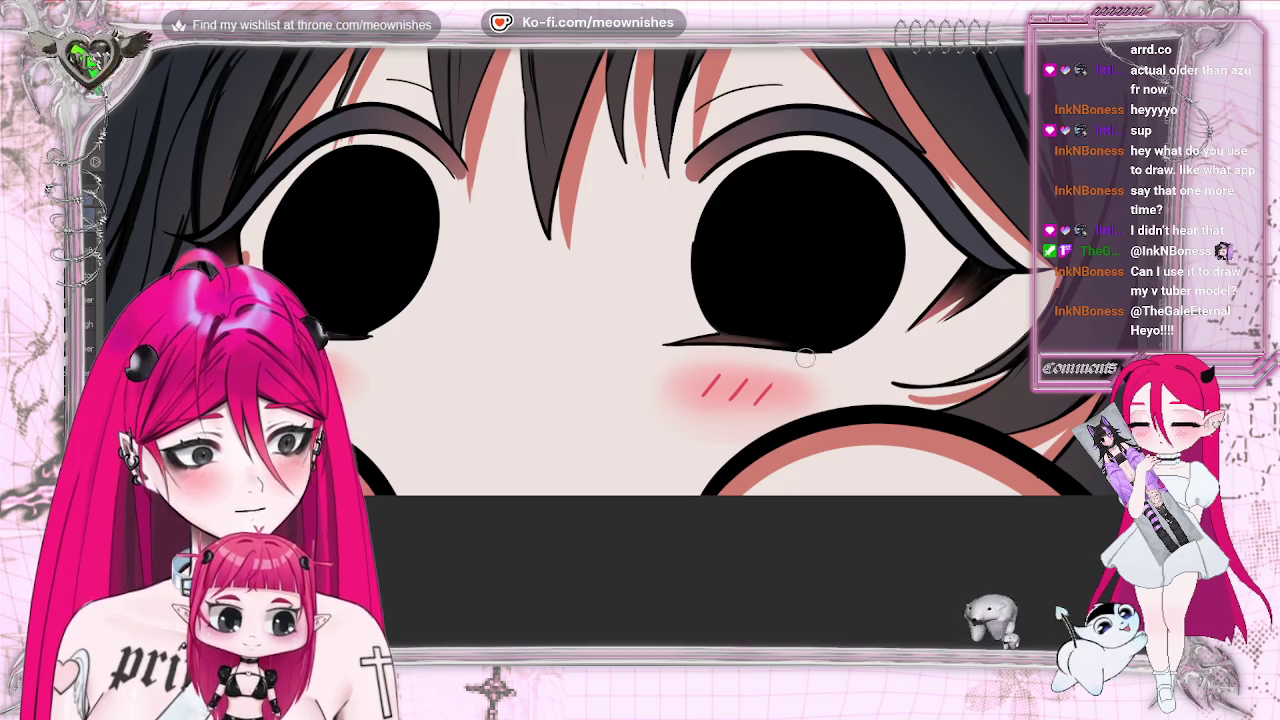
pyautogui.moveTo(800, 345); pyautogui.dragTo(833, 352)
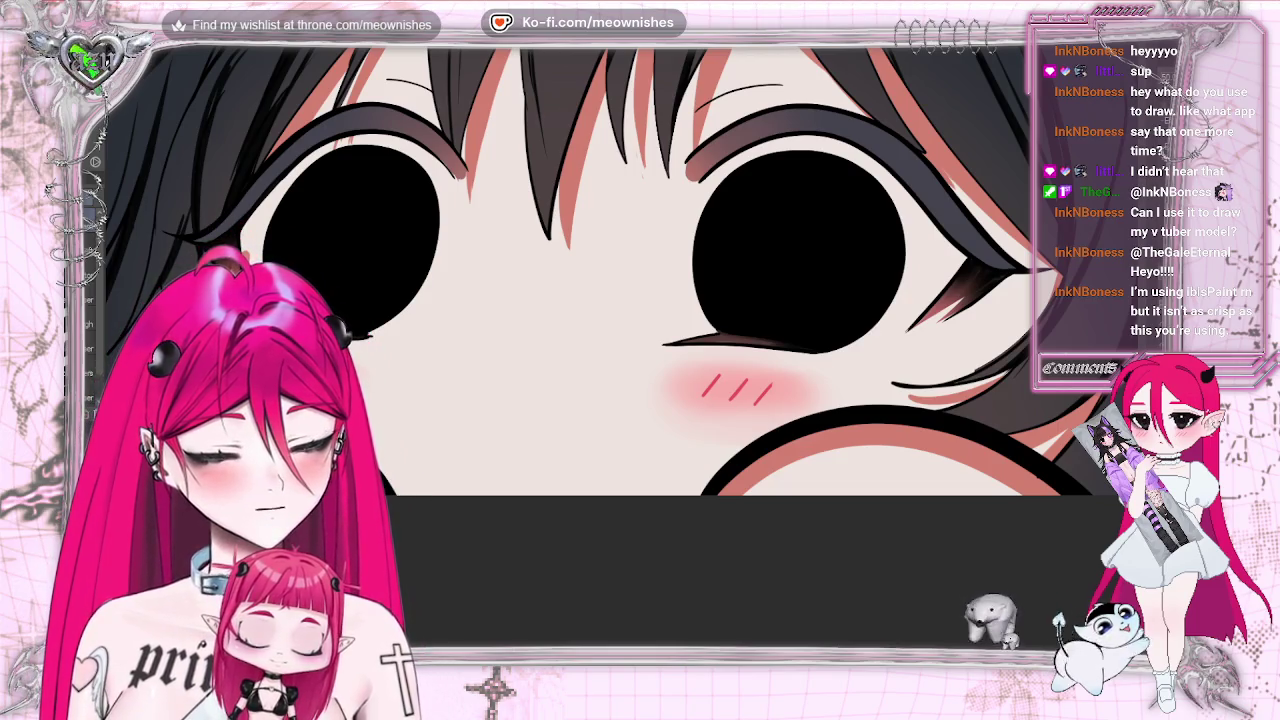
# Undo to restore the grey iris rings around both pupils, then zoom around the face.
pyautogui.hotkey('ctrl', 'z')
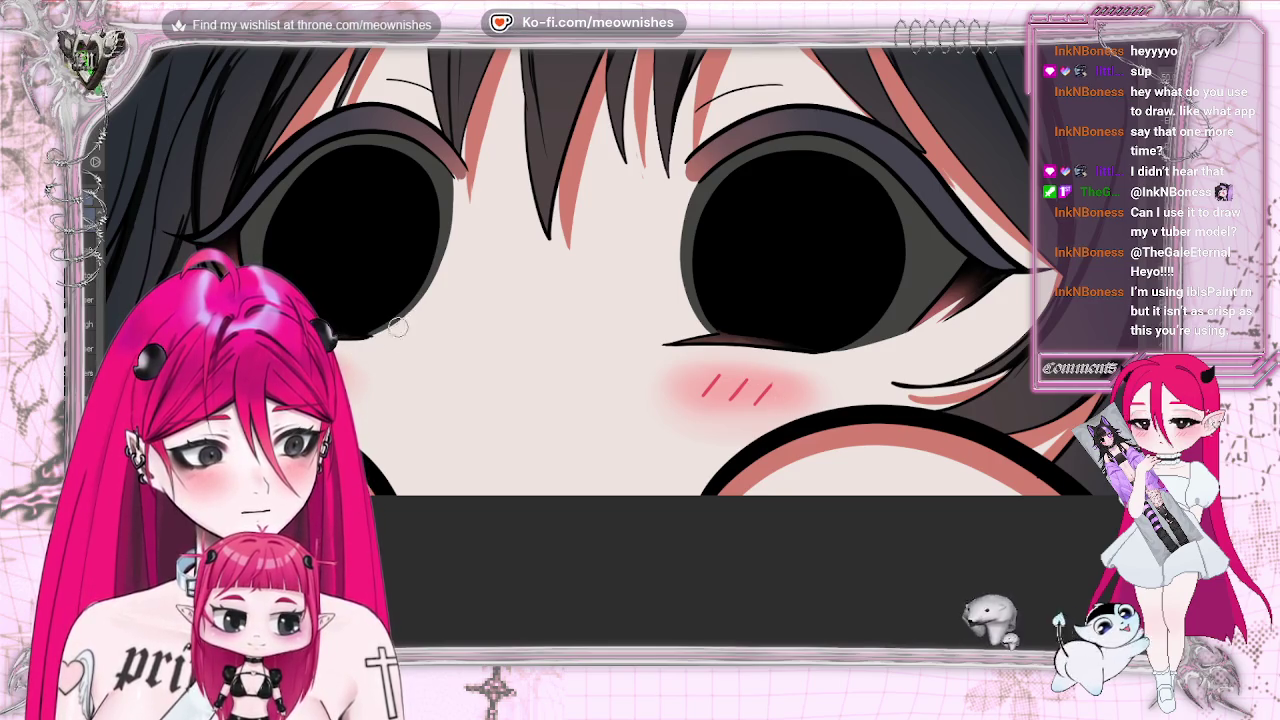
pyautogui.scroll(-5, 640, 300)
pyautogui.scroll(-2, 640, 300)
pyautogui.scroll(2, 640, 300)
pyautogui.scroll(5, 640, 300)
pyautogui.scroll(1, 650, 240)
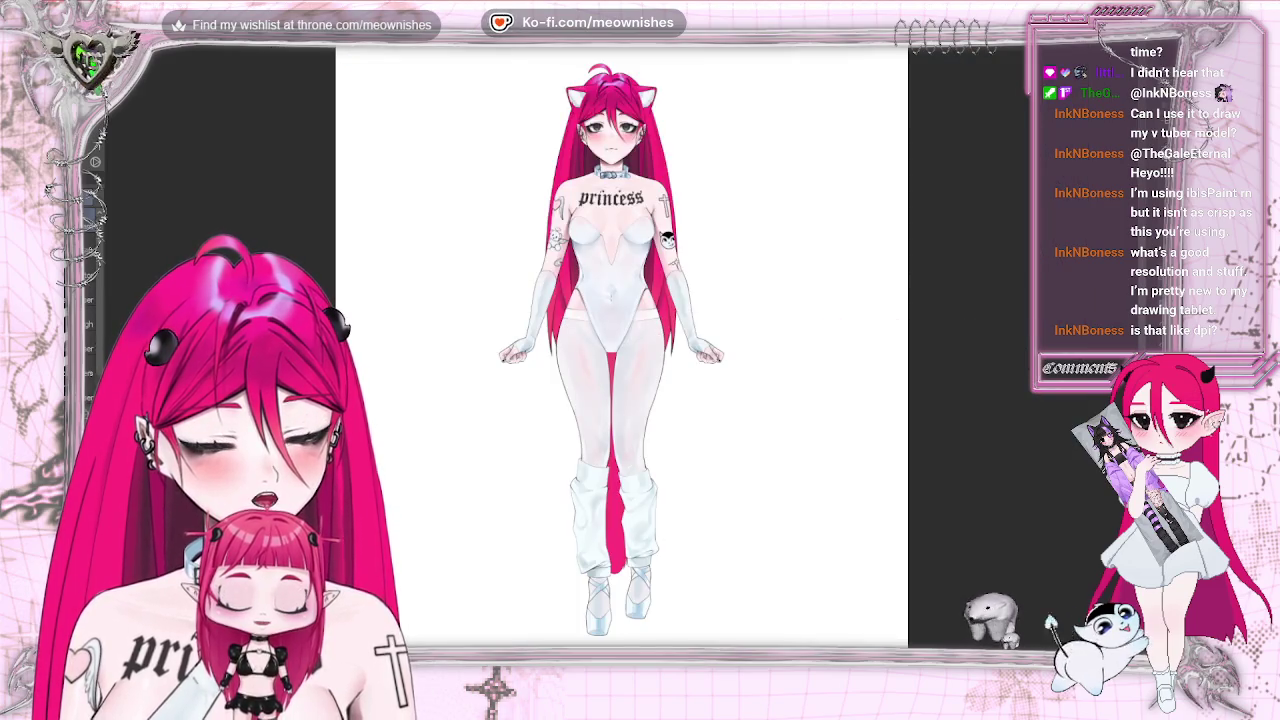
# Zoom in on the peeking emote's big dark eyes.
pyautogui.scroll(-1, 669, 107)
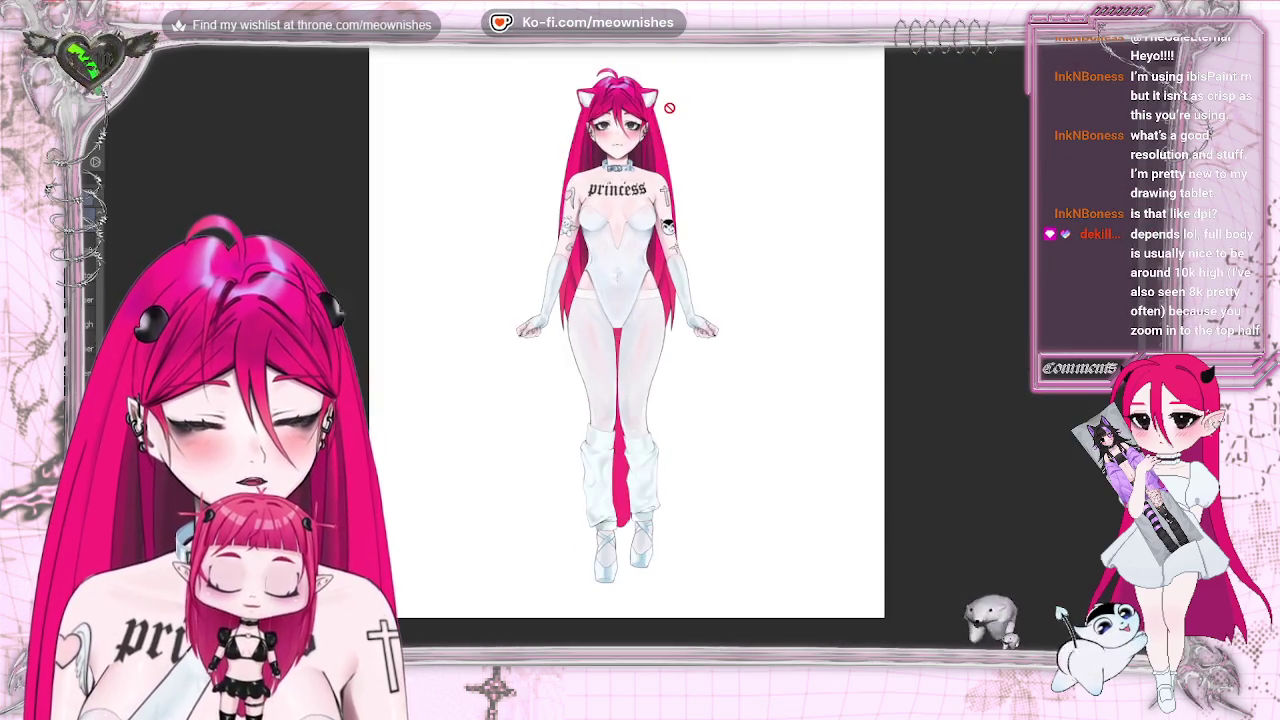
pyautogui.scroll(1, 669, 107)
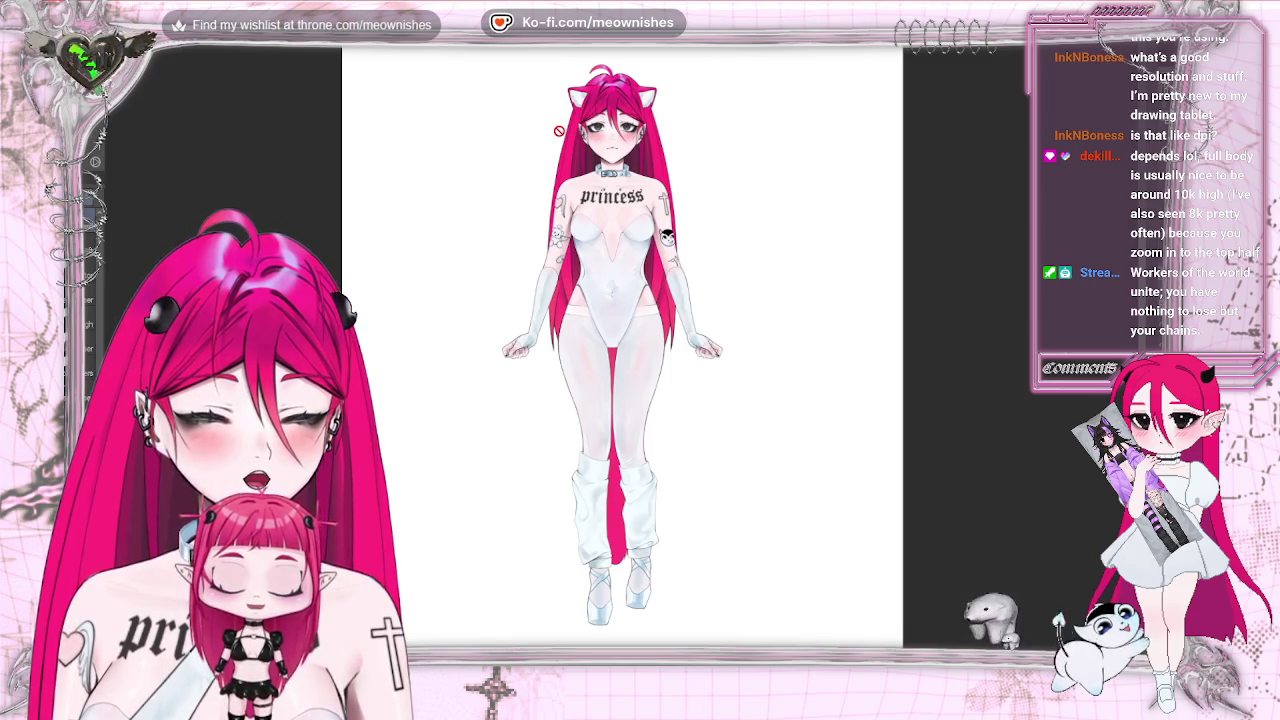
pyautogui.scroll(-1, 559, 131)
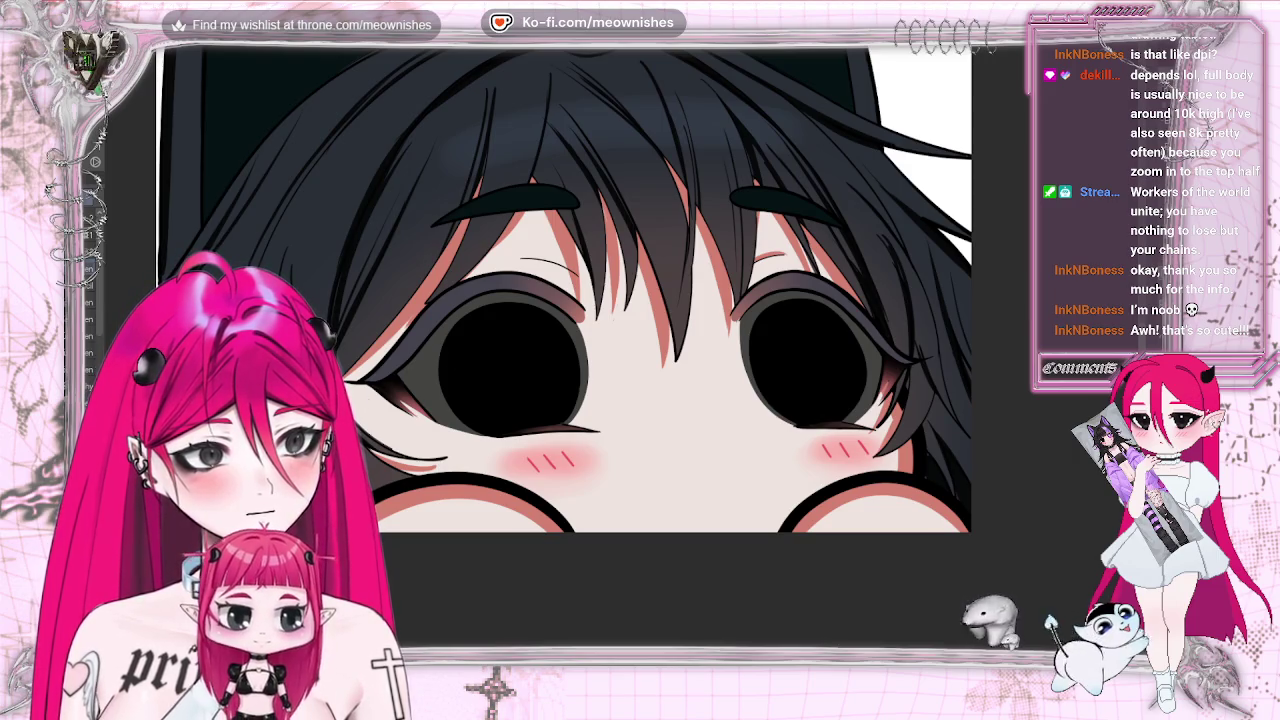
# Check the peeking face upside down and zoomed, then switch to the sleepy zZ emote canvas.
pyautogui.press('v')
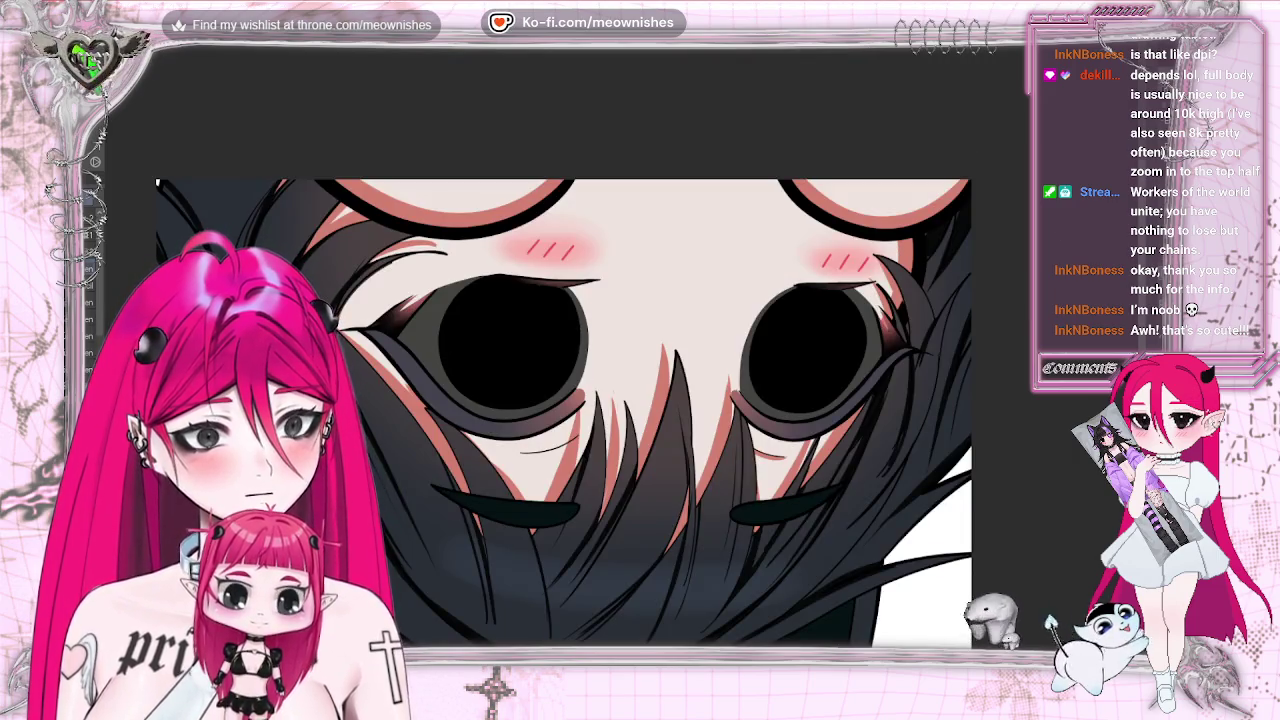
pyautogui.press('v')
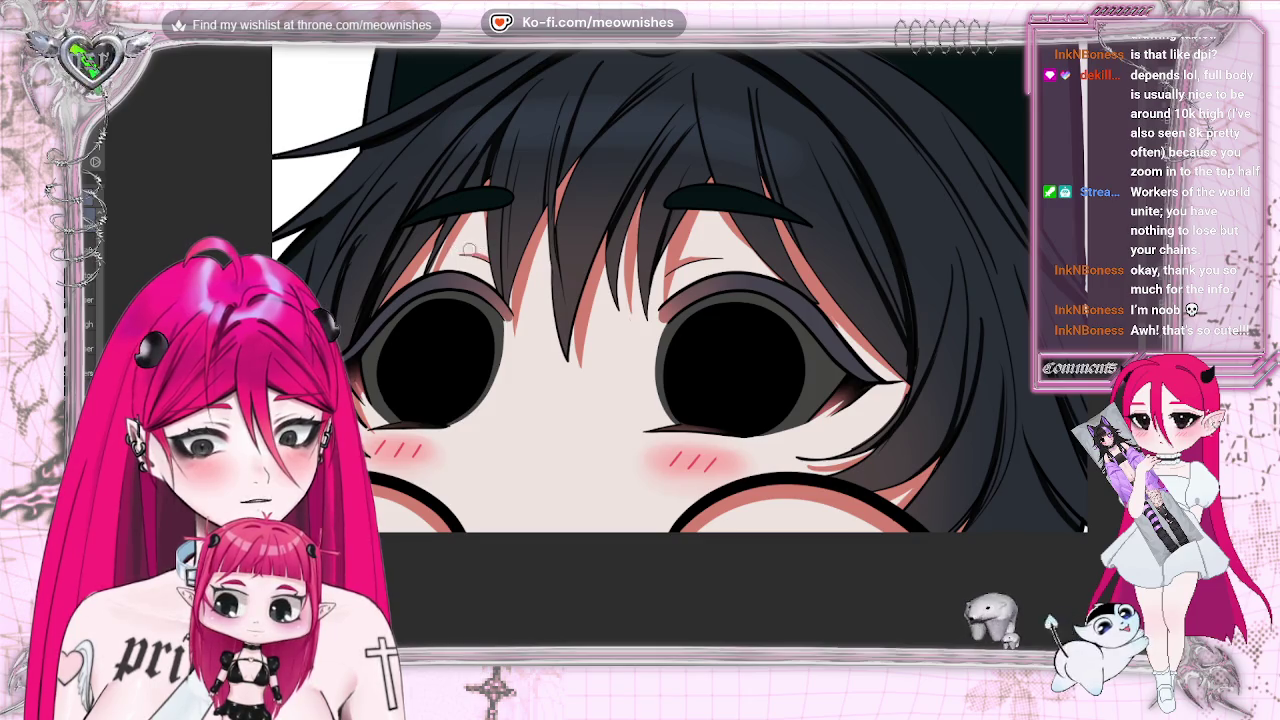
pyautogui.scroll(-10, 627, 334)
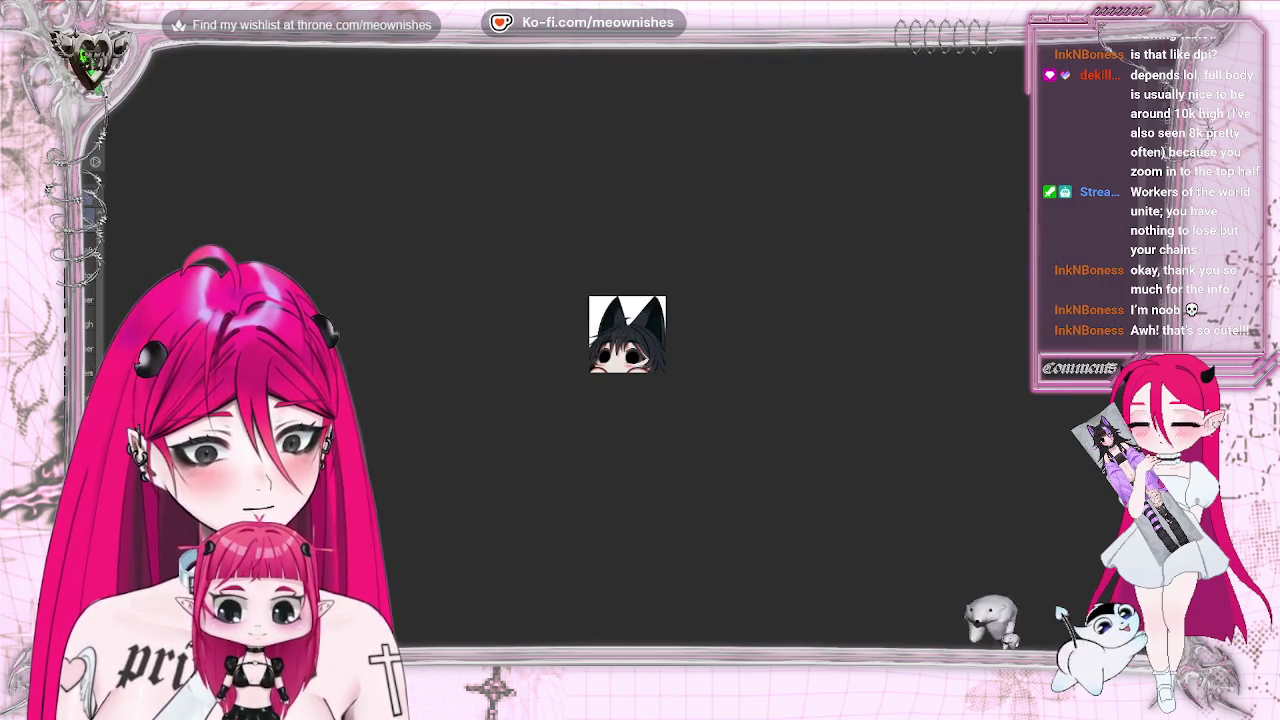
pyautogui.scroll(5, 627, 334)
pyautogui.scroll(5, 627, 334)
pyautogui.scroll(-10, 648, 248)
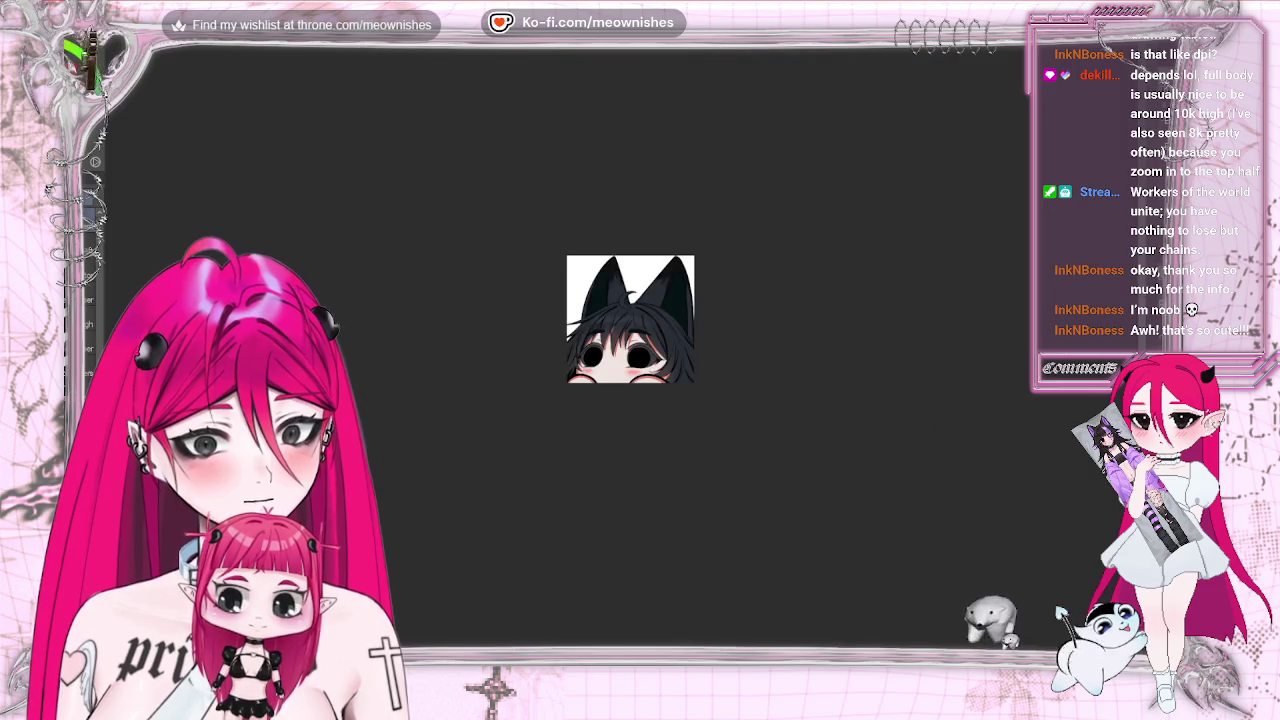
pyautogui.scroll(7, 648, 248)
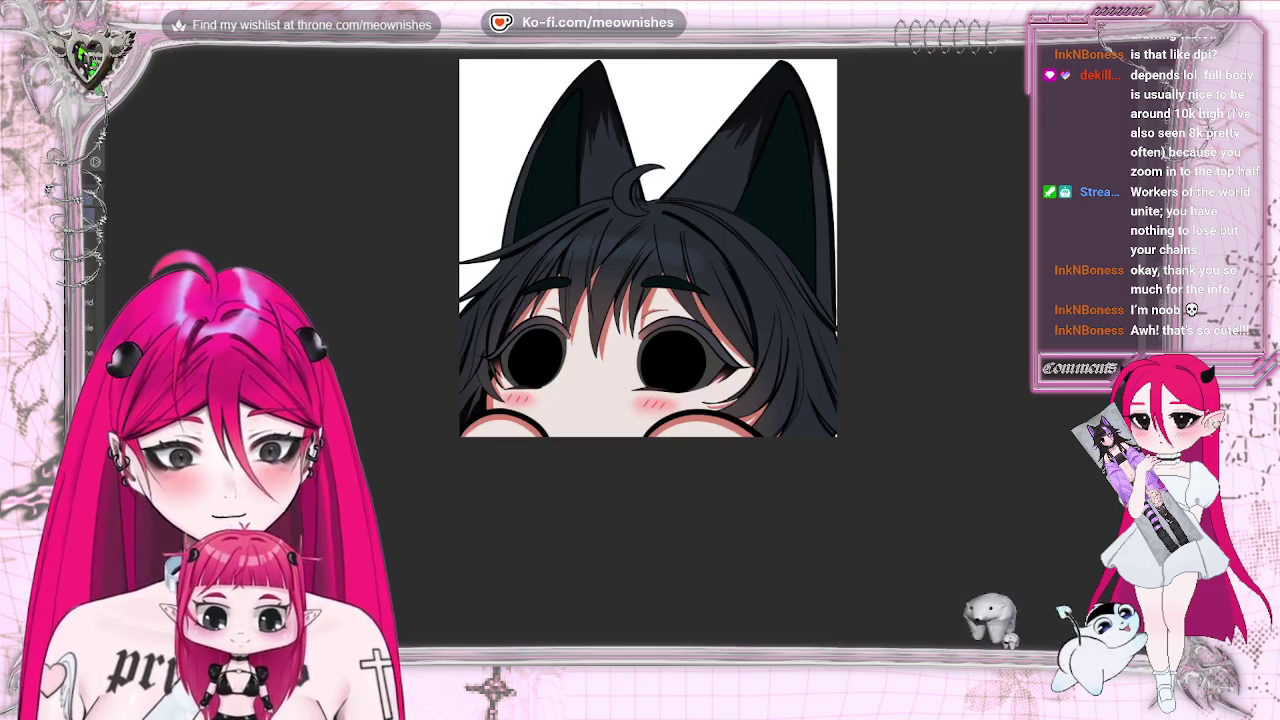
pyautogui.click(236, 58)
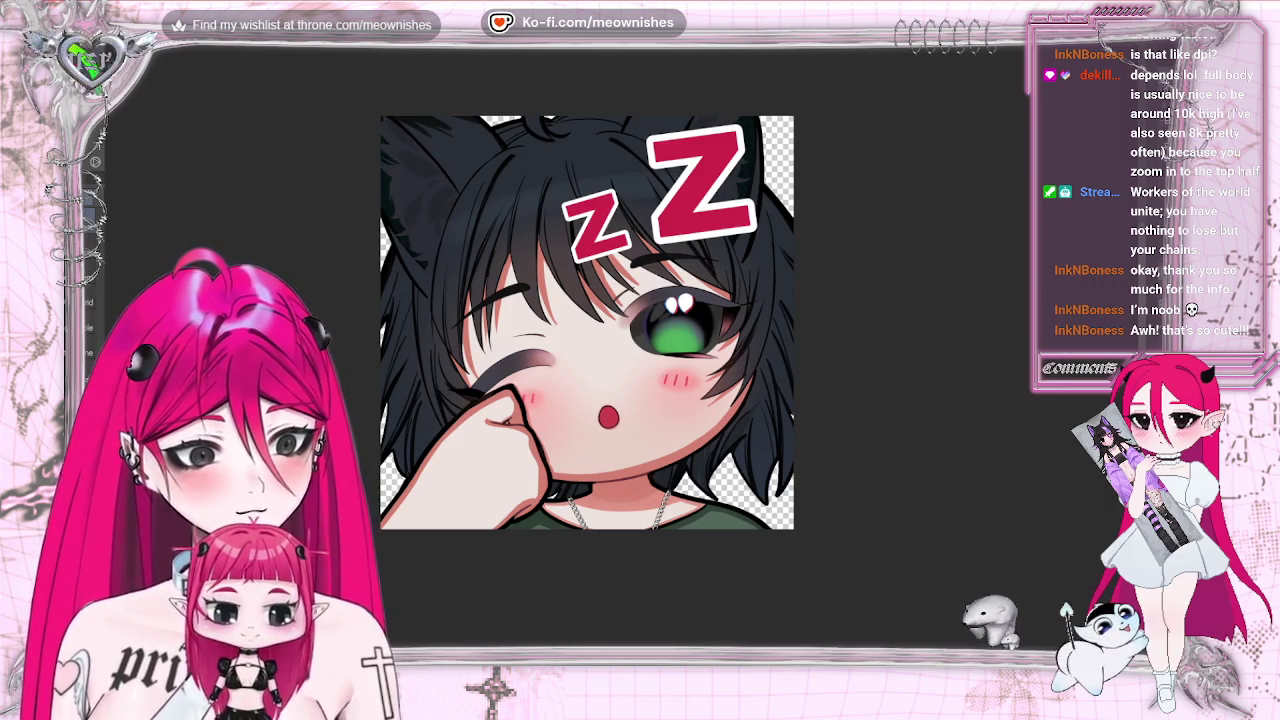
# Copy the ear from the sleepy emote and paste it into the peeking emote.
pyautogui.moveTo(540, 250); pyautogui.dragTo(300, 256)
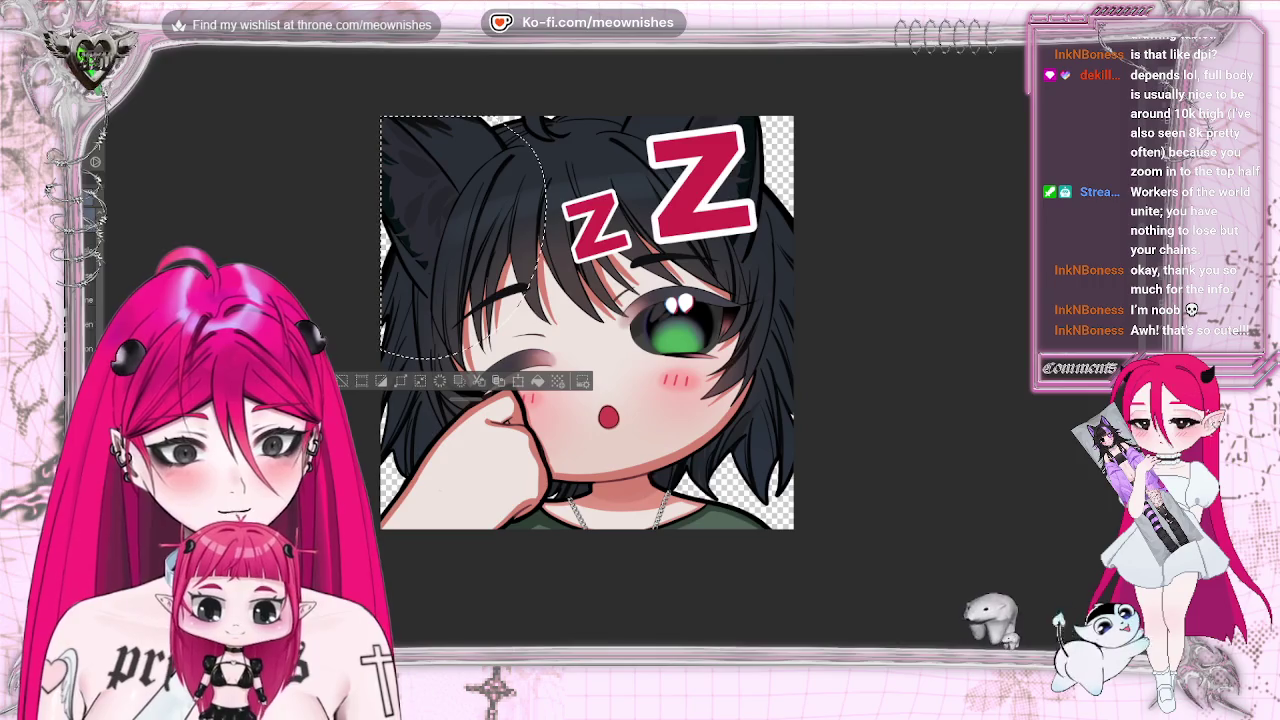
pyautogui.click(100, 40)
pyautogui.click(130, 61)
pyautogui.hotkey('ctrl', 'Tab')
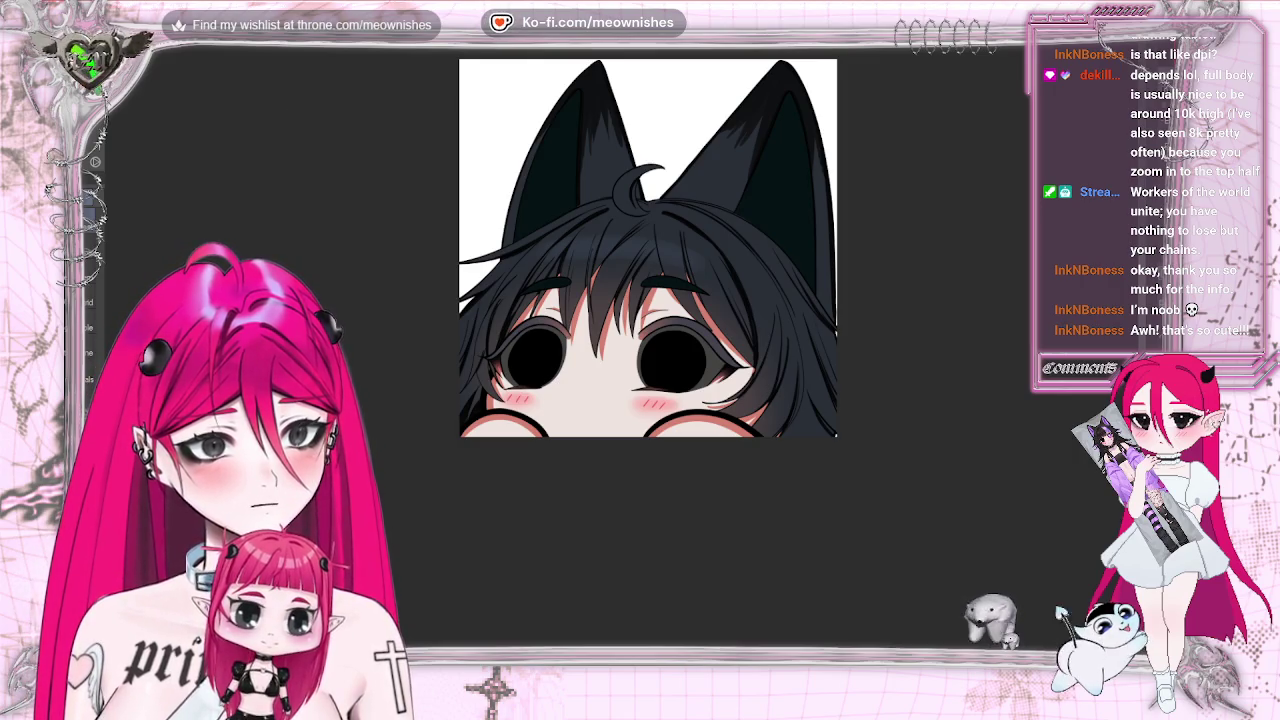
pyautogui.click(85, 40)
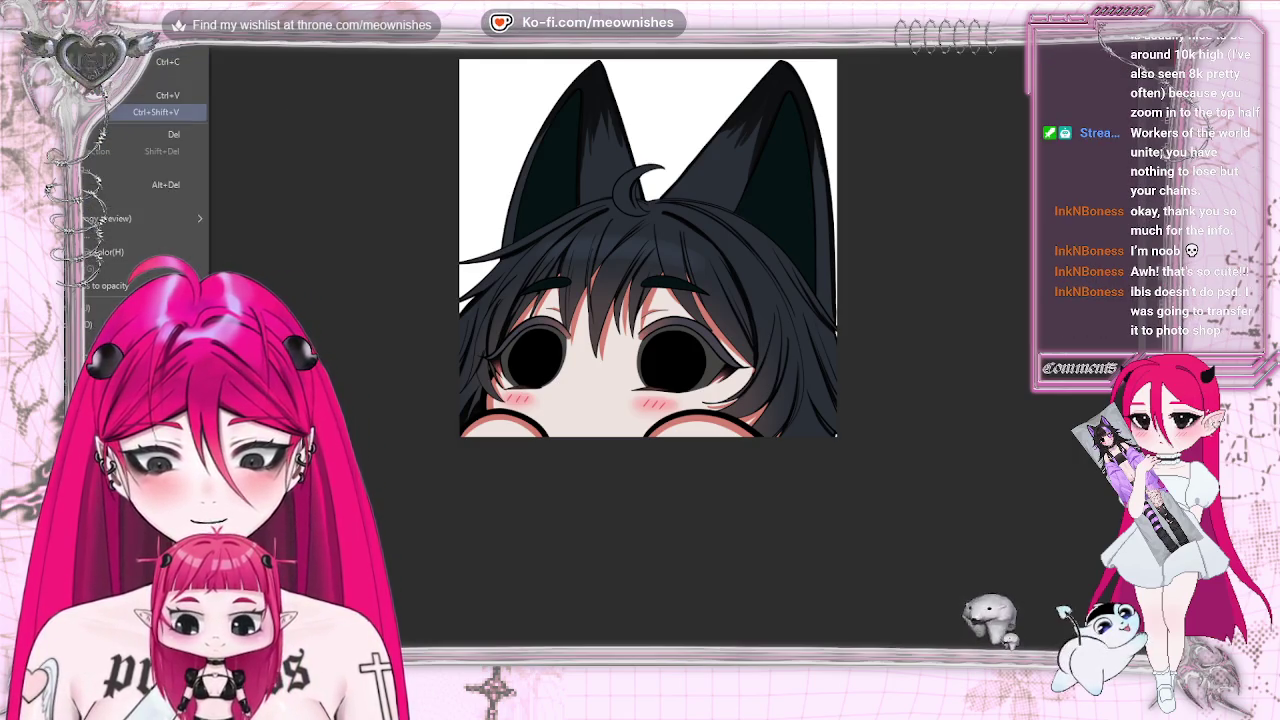
pyautogui.click(150, 95)
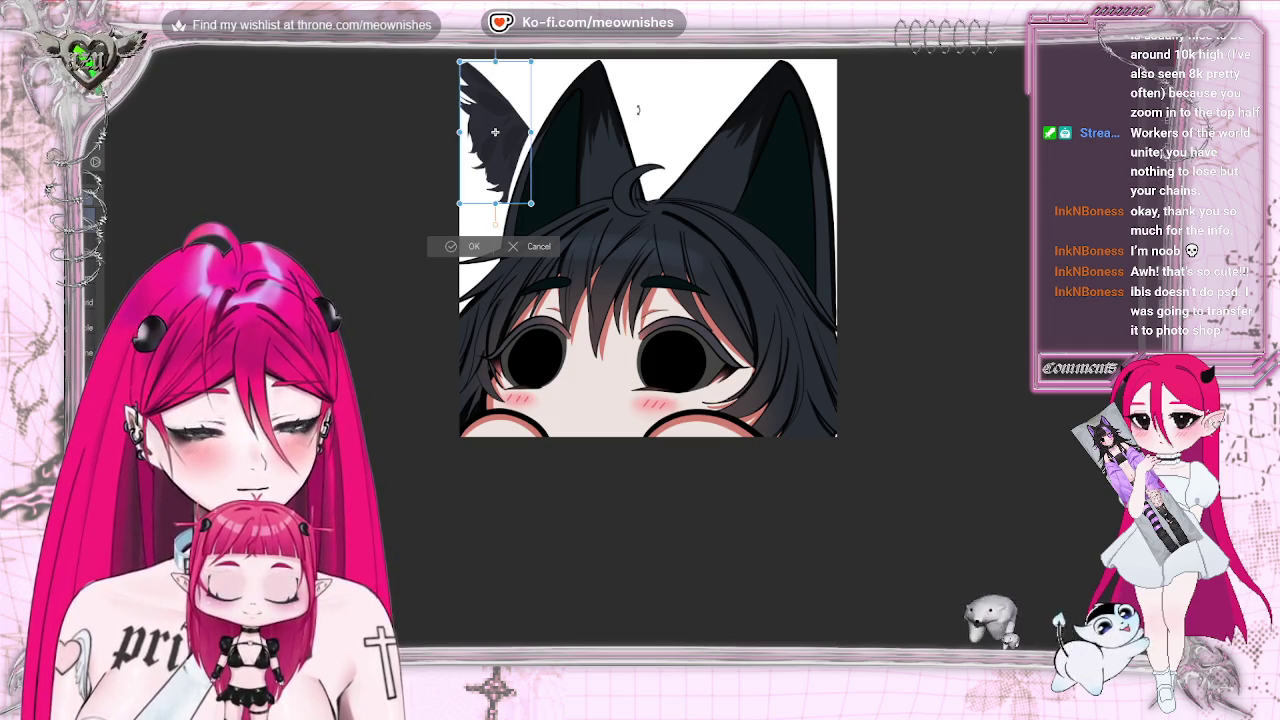
# Rotate the pasted ear about 30°, move it onto the left ear, and mesh-warp it to fit.
pyautogui.moveTo(632, 95); pyautogui.dragTo(632, 195)
pyautogui.moveTo(530, 109)
pyautogui.mouseDown()
pyautogui.moveTo(584, 163)
pyautogui.moveTo(622, 153)
pyautogui.mouseUp()
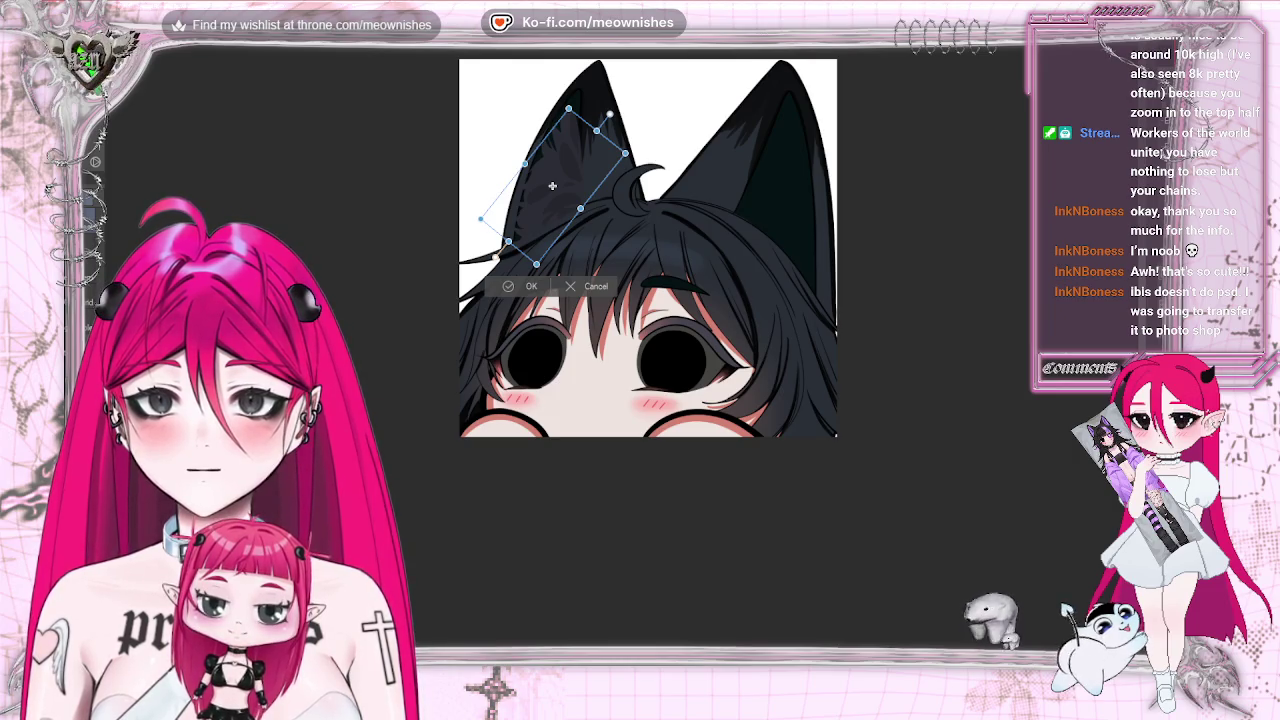
pyautogui.moveTo(625, 157)
pyautogui.mouseDown()
pyautogui.moveTo(600, 172)
pyautogui.moveTo(608, 160)
pyautogui.mouseUp()
pyautogui.moveTo(571, 107); pyautogui.dragTo(578, 95)
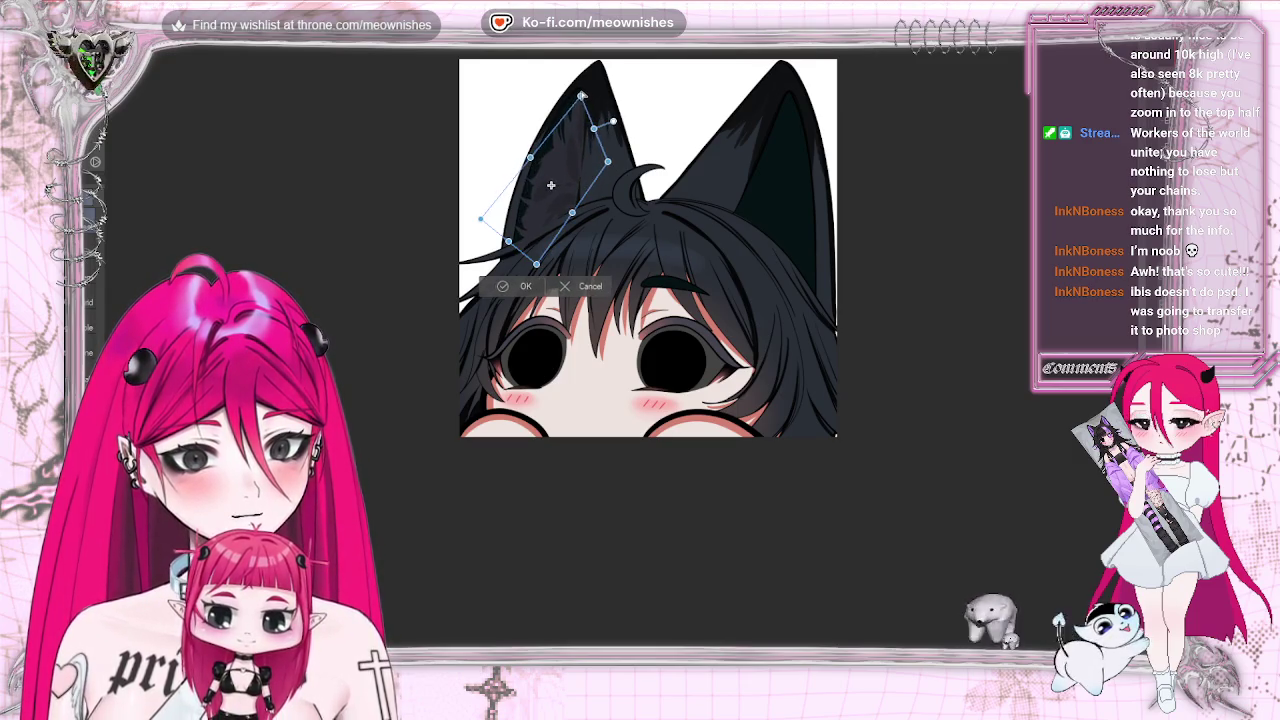
pyautogui.moveTo(538, 266); pyautogui.dragTo(540, 247)
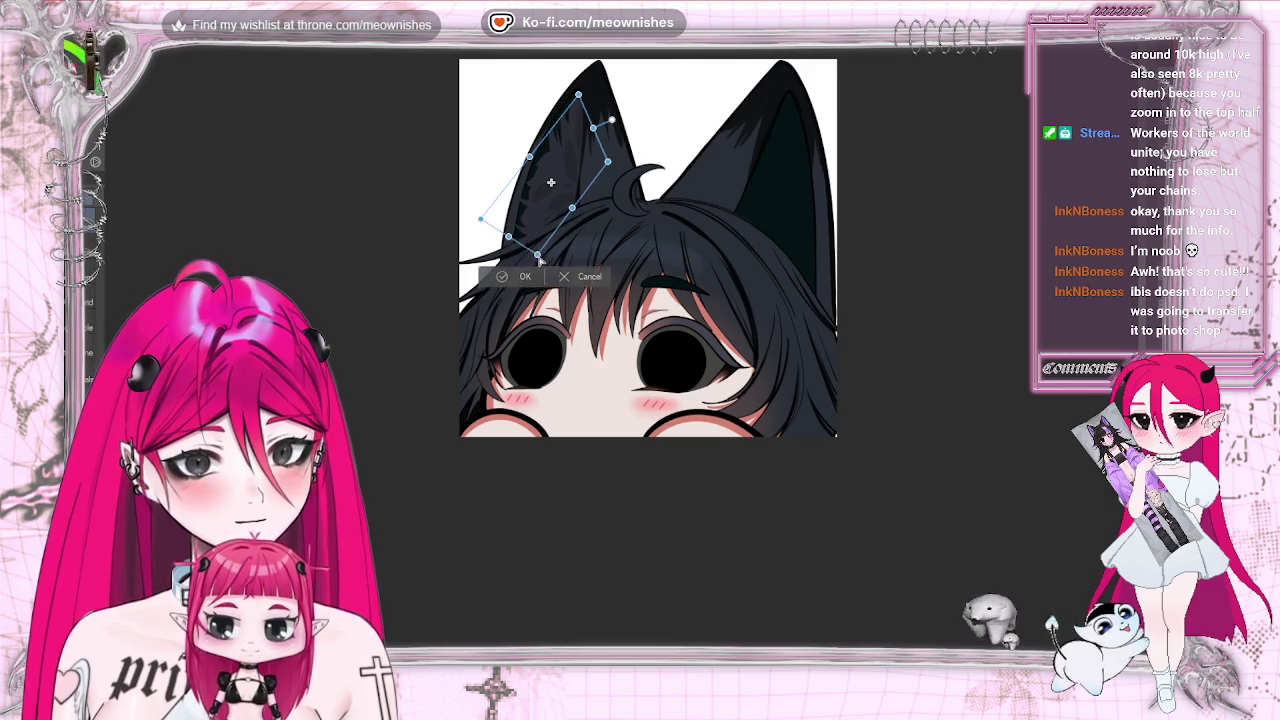
pyautogui.moveTo(610, 160); pyautogui.dragTo(615, 168)
pyautogui.moveTo(615, 121); pyautogui.dragTo(617, 120)
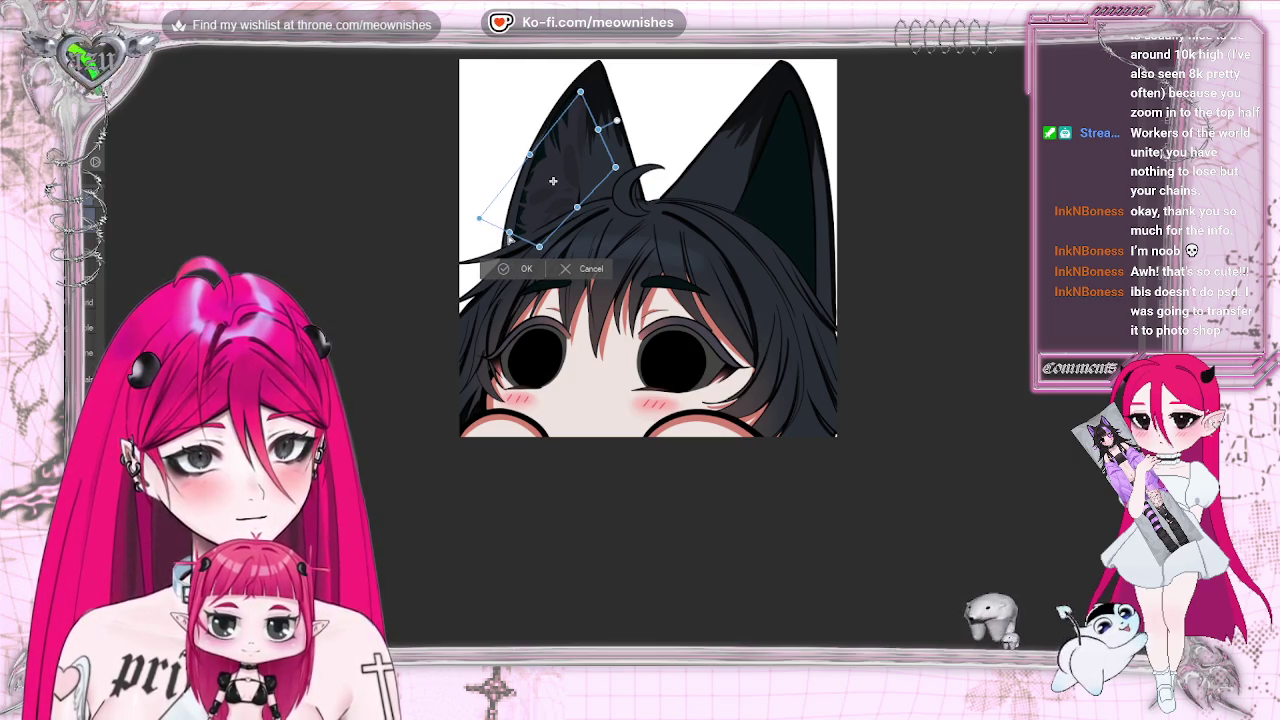
pyautogui.click(503, 270)
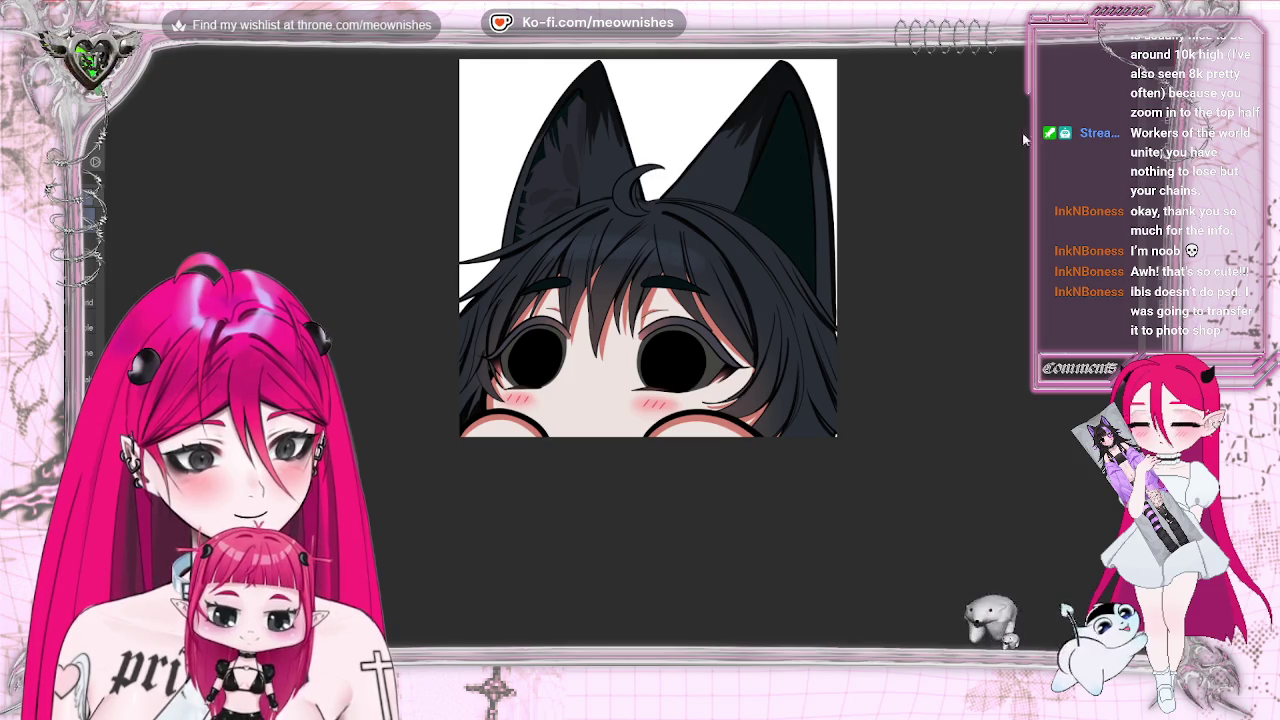
# Paint a dark stroke up the left ear, keeping its lighter inner texture.
pyautogui.scroll(3, 648, 300)
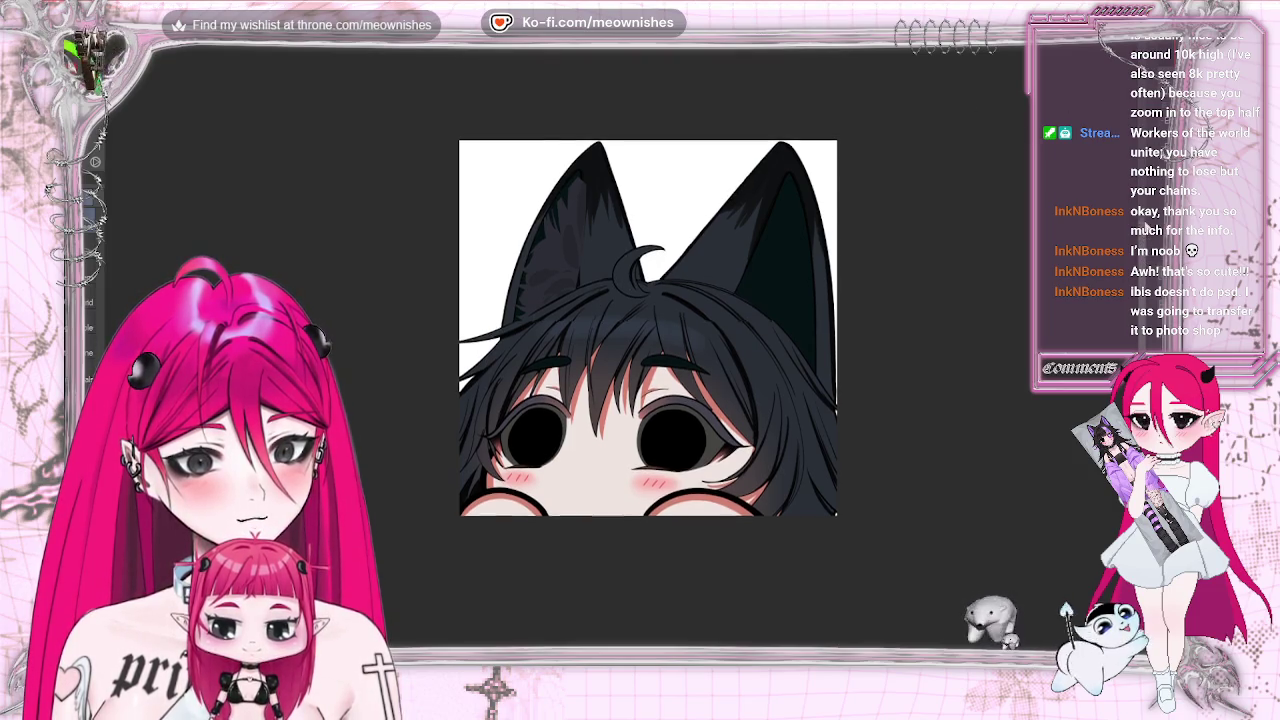
pyautogui.scroll(5, 648, 300)
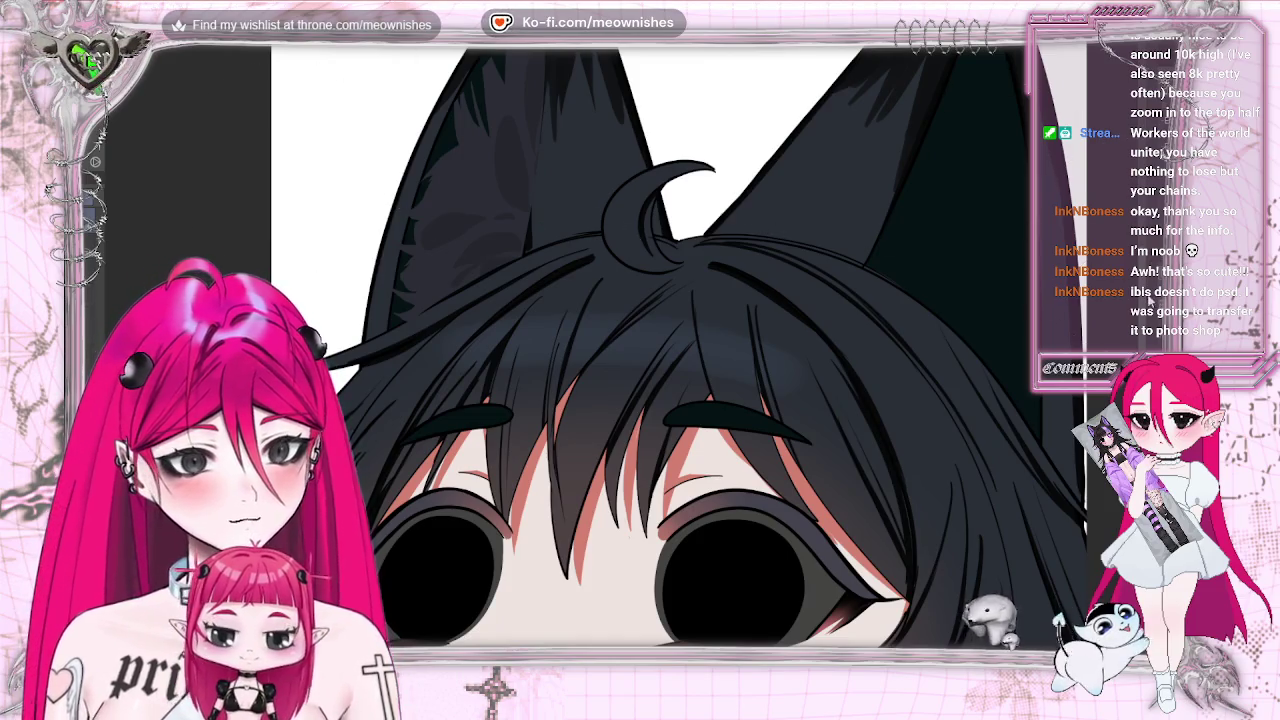
pyautogui.scroll(2, 1145, 288)
pyautogui.scroll(1, 1145, 288)
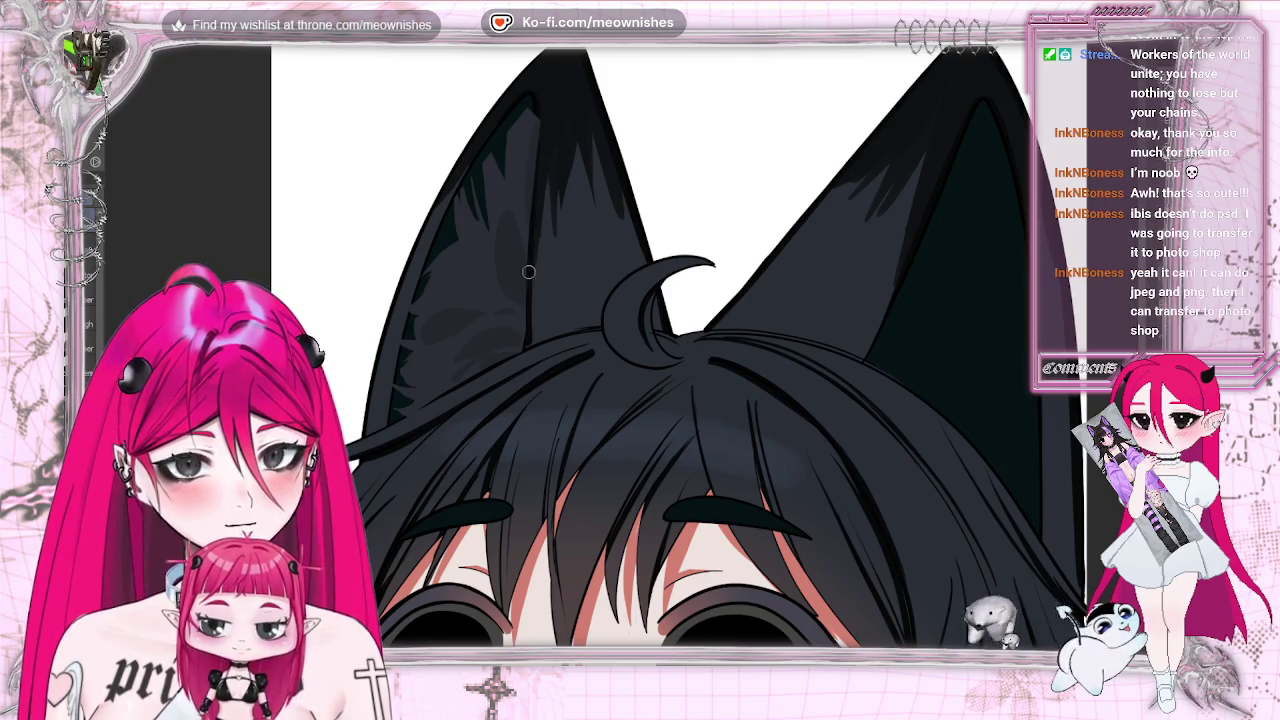
pyautogui.moveTo(524, 296); pyautogui.dragTo(533, 216)
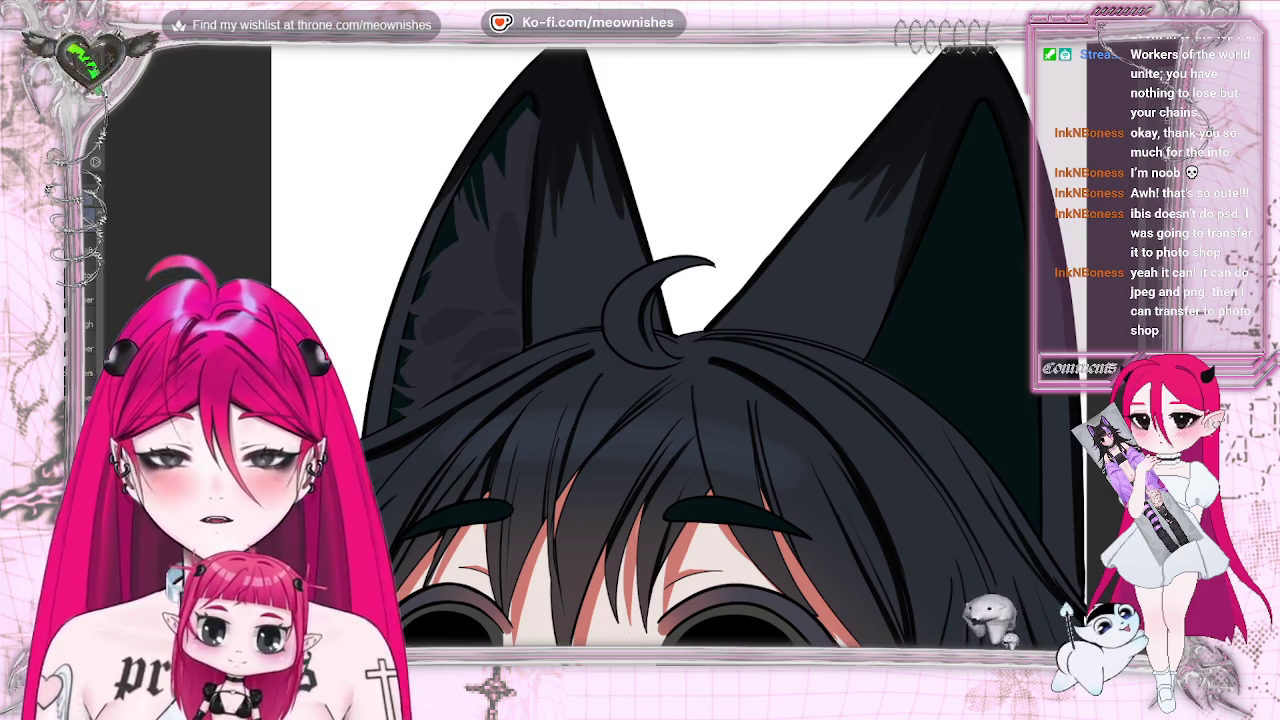
pyautogui.hotkey('ctrl', 'z')
pyautogui.hotkey('ctrl', 'z')
pyautogui.hotkey('ctrl', 'y')
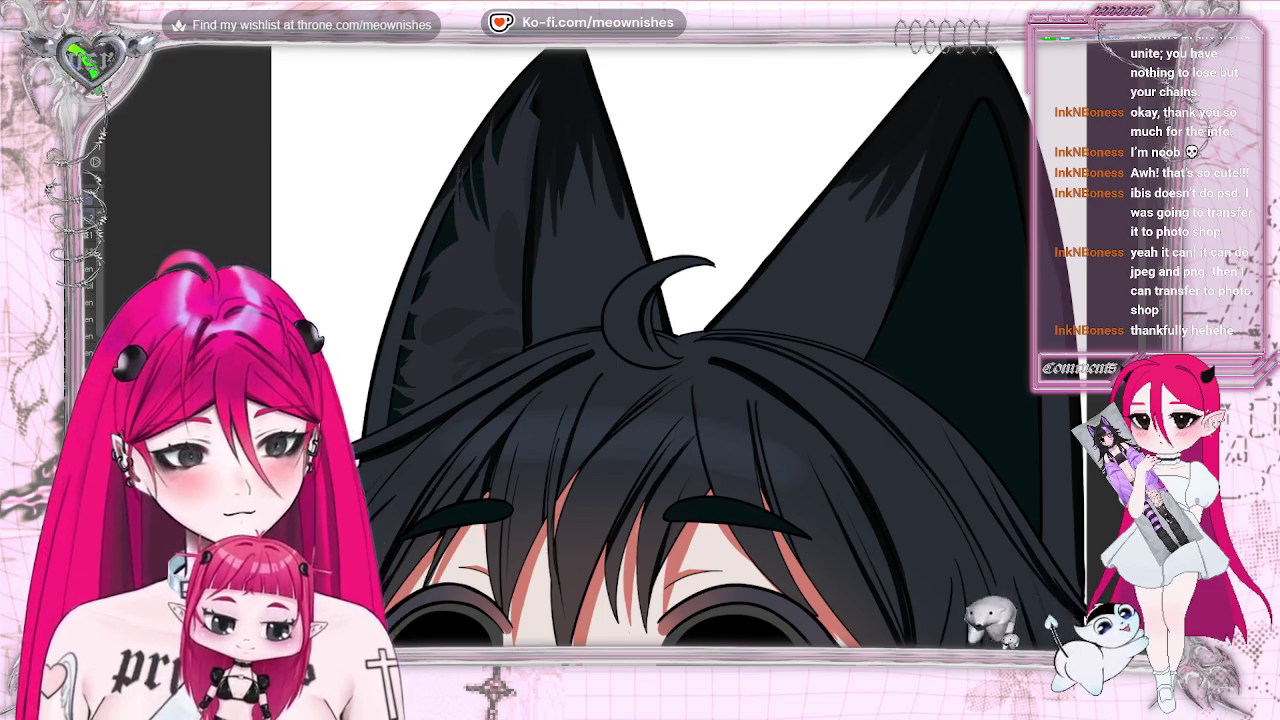
# Mirror the view back and forth to check the ears' symmetry.
pyautogui.press('h')
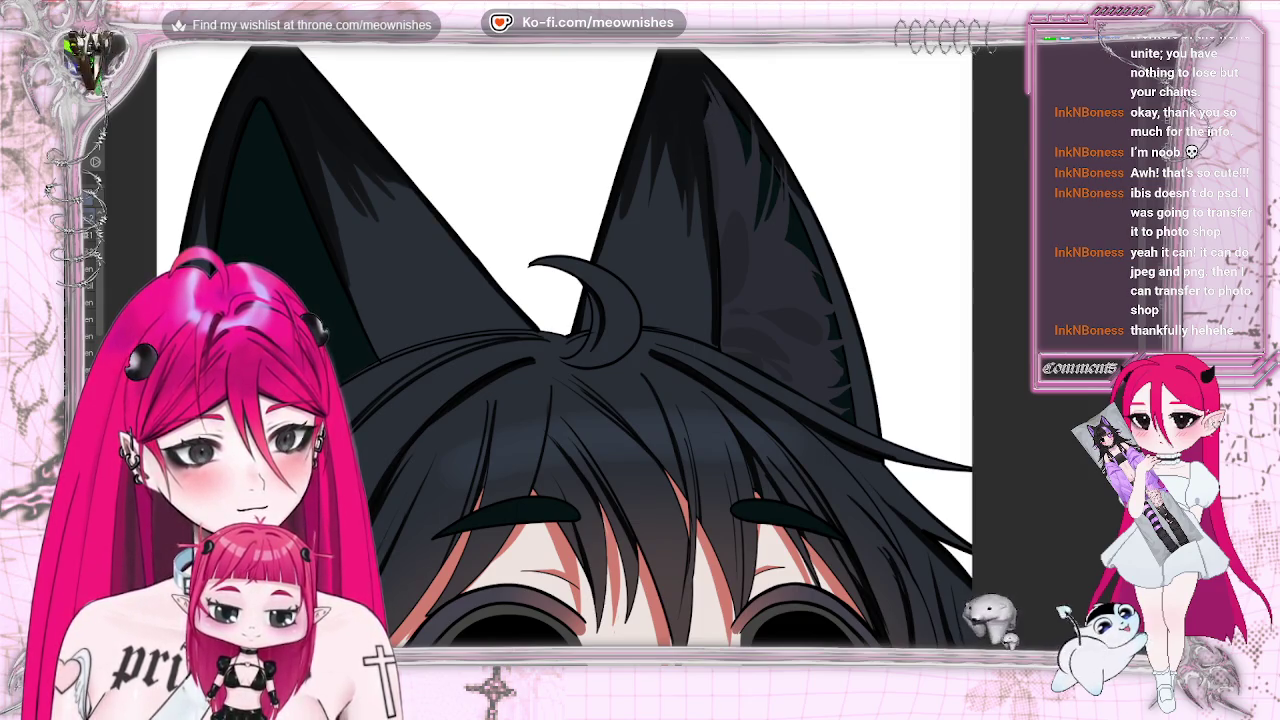
pyautogui.press('h')
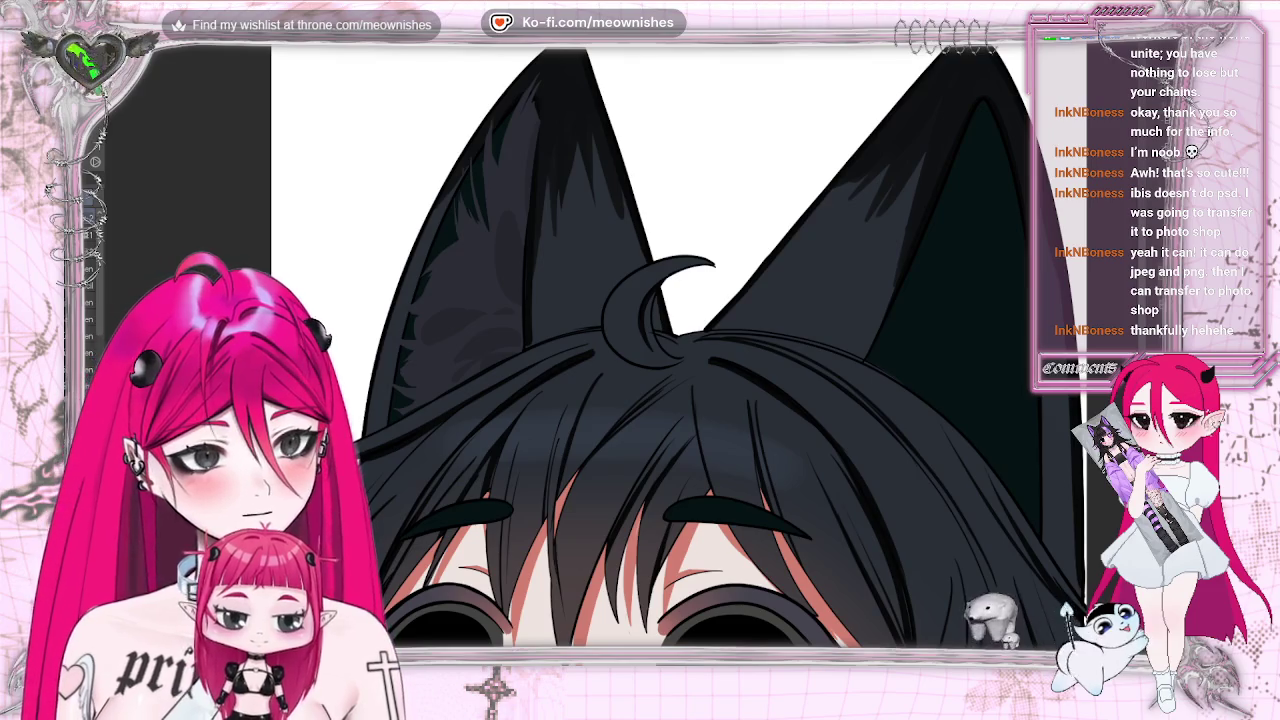
pyautogui.press('h')
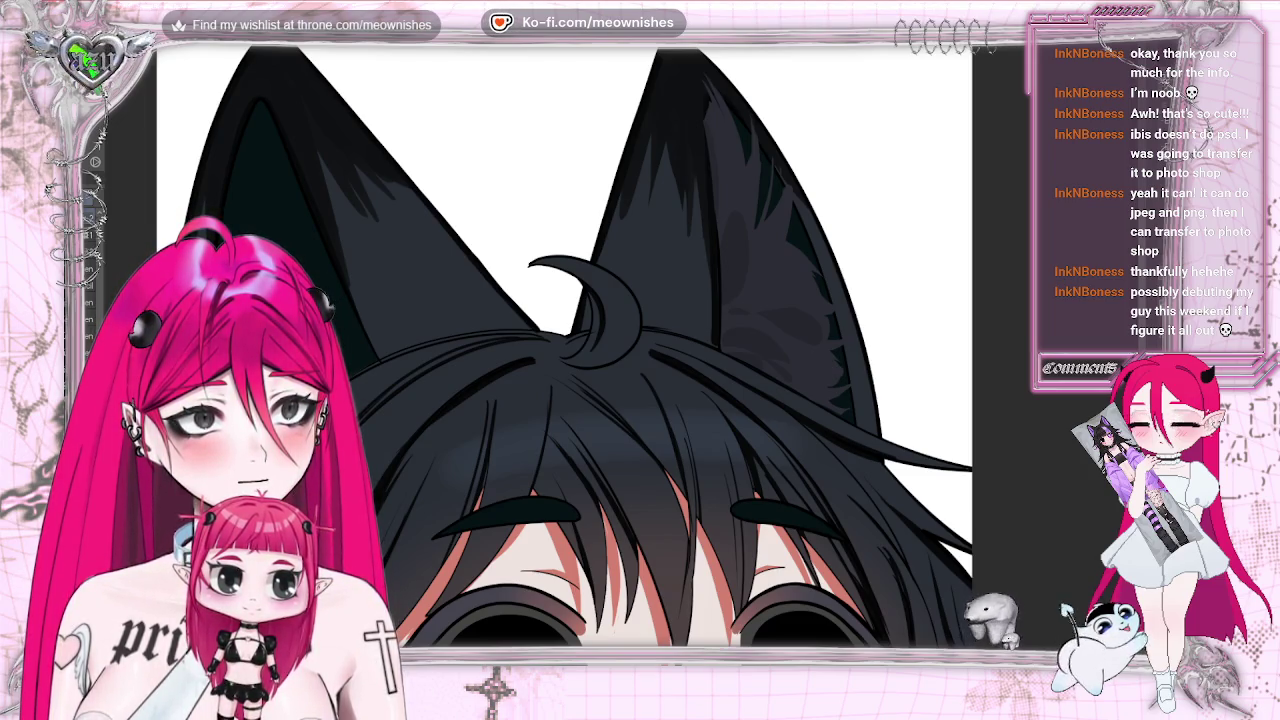
pyautogui.press('m')
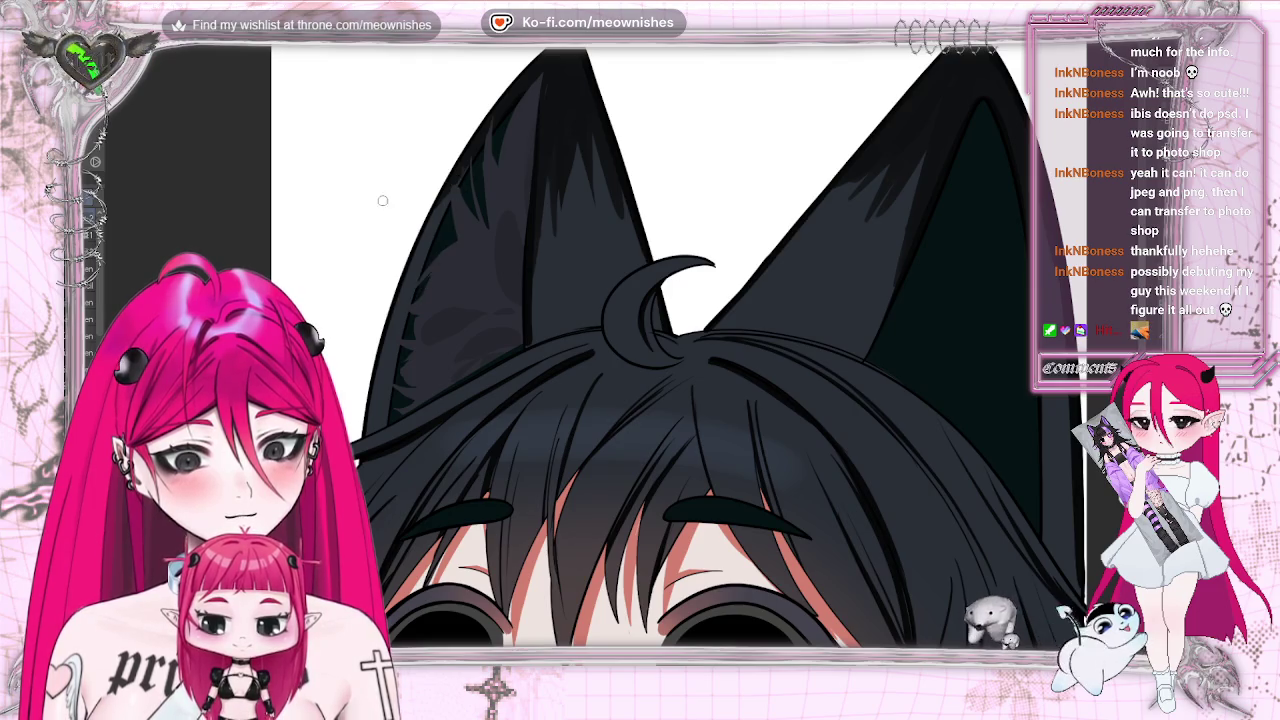
pyautogui.press('m')
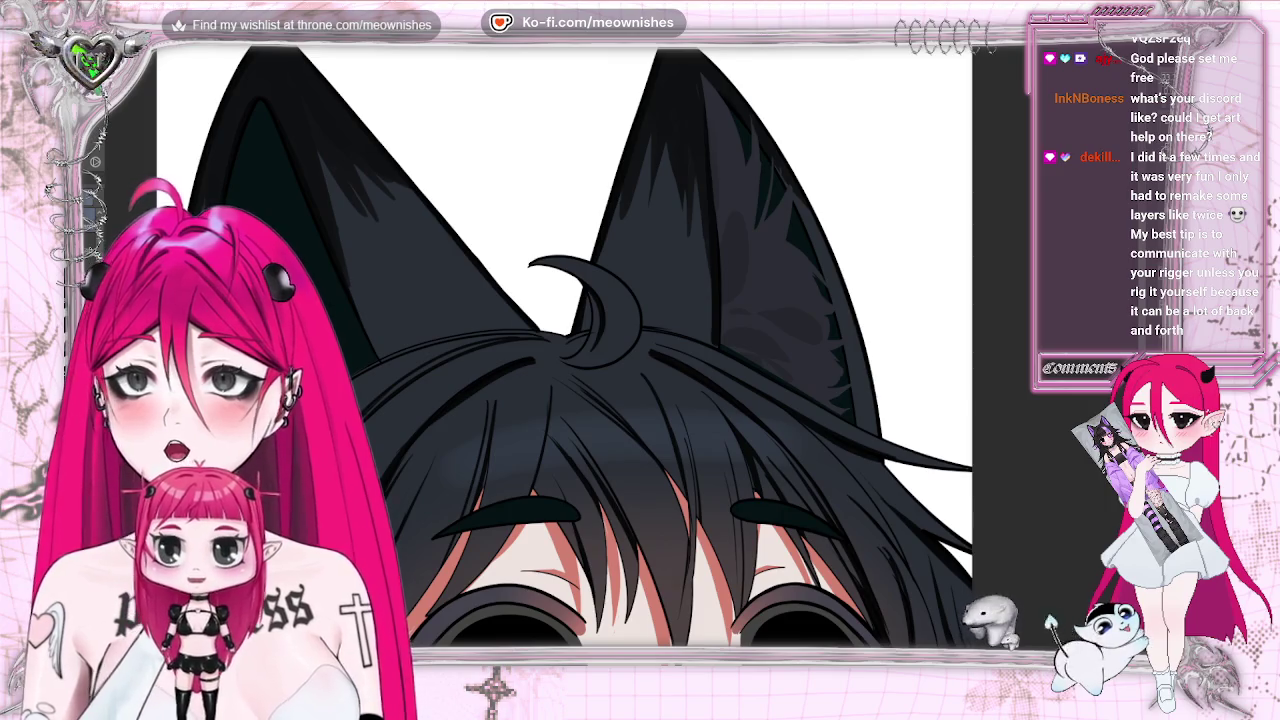
pyautogui.hotkey('alt', 'Tab')
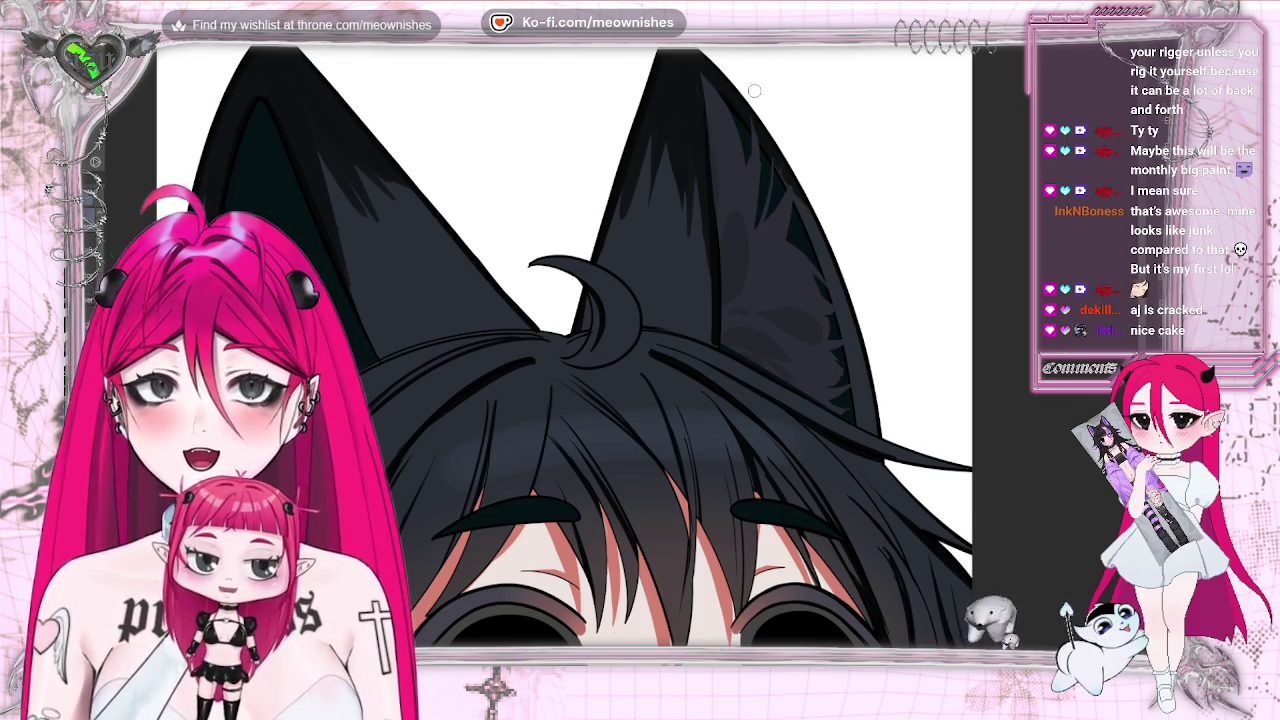
pyautogui.hotkey('ctrl', '-')
pyautogui.hotkey('ctrl', '-')
pyautogui.hotkey('ctrl', '-')
pyautogui.hotkey('ctrl', '-')
# Zoom in on the ears, then copy the left ear's detail and paste a duplicate.
pyautogui.hotkey('ctrl', '+')
pyautogui.hotkey('ctrl', '+')
pyautogui.hotkey('ctrl', '+')
pyautogui.hotkey('alt', 'e')
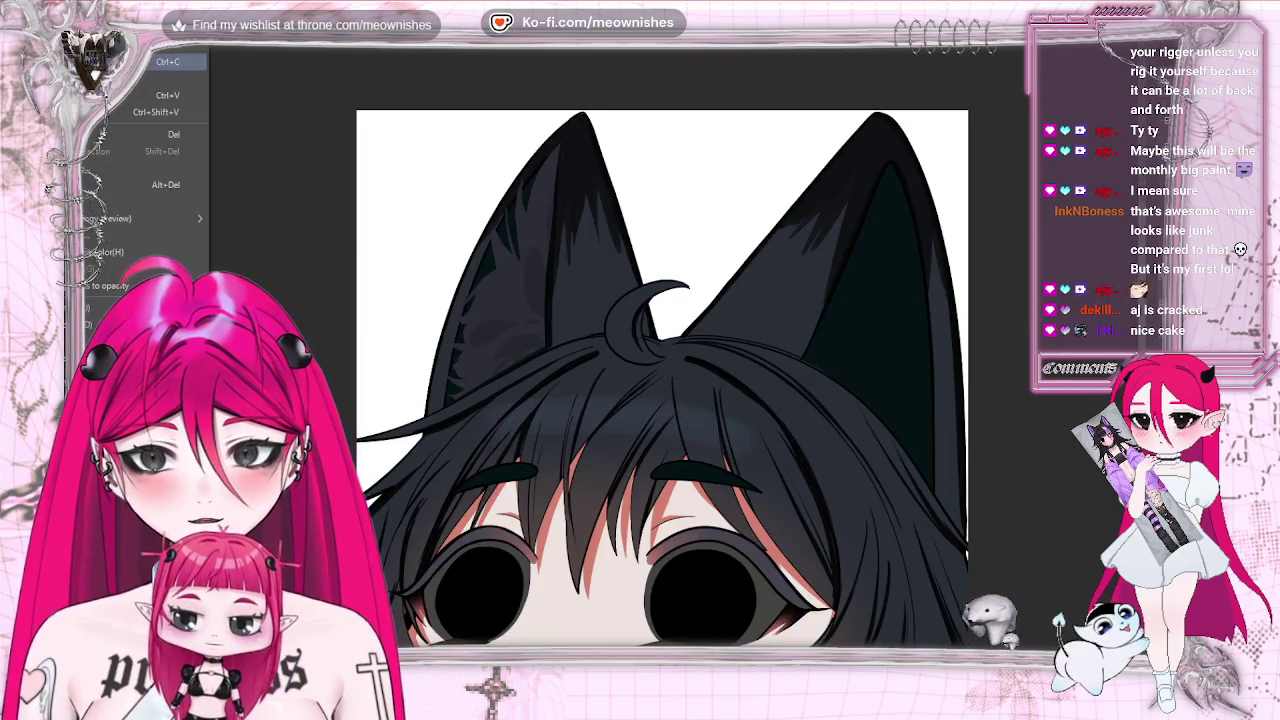
pyautogui.press('Escape')
pyautogui.hotkey('alt', 'e')
pyautogui.press('Escape')
pyautogui.hotkey('ctrl', 'v')
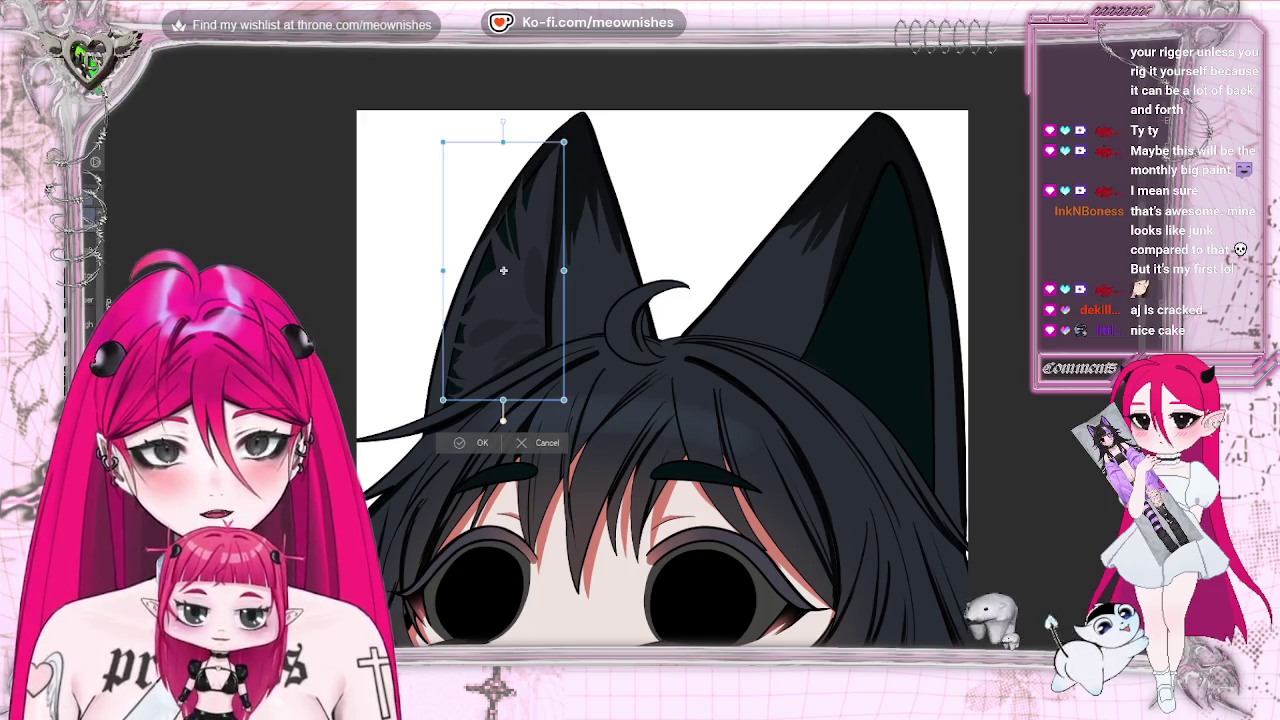
# Move the ear copy onto the right ear, rotating, enlarging and stretching it to match.
pyautogui.moveTo(511, 290); pyautogui.dragTo(884, 290)
pyautogui.moveTo(962, 236); pyautogui.dragTo(969, 268)
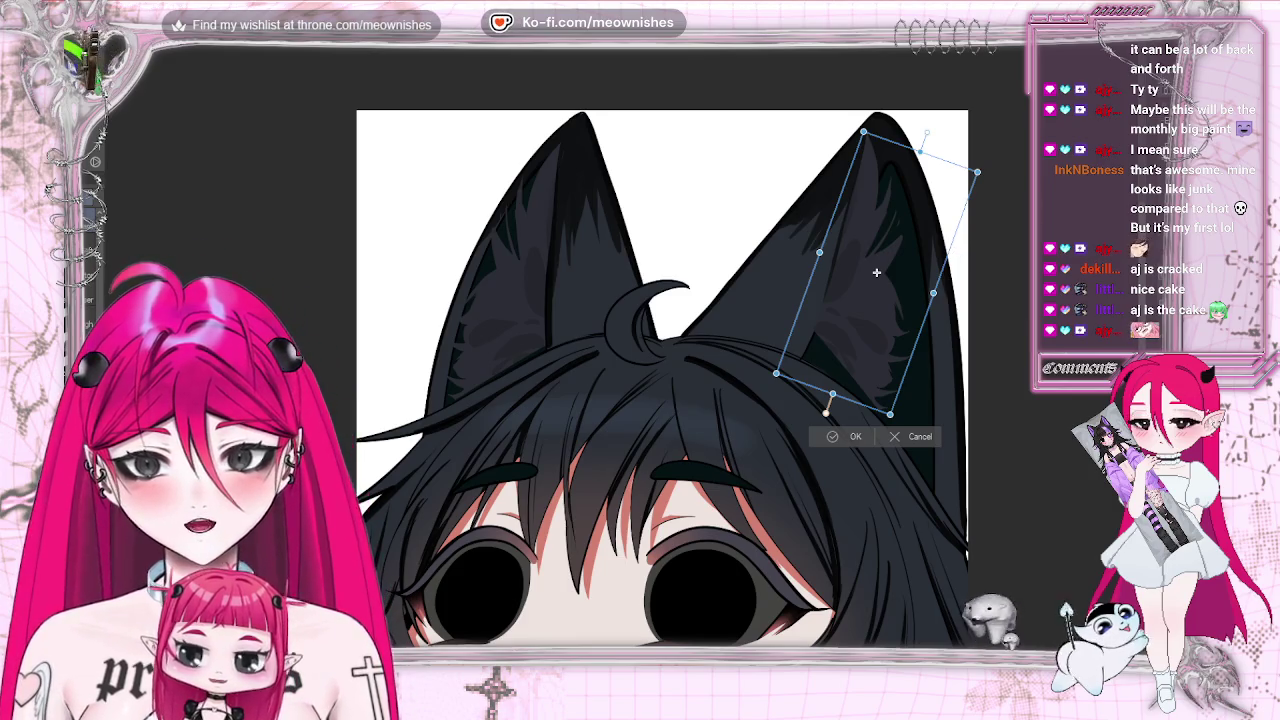
pyautogui.moveTo(980, 174); pyautogui.dragTo(996, 165)
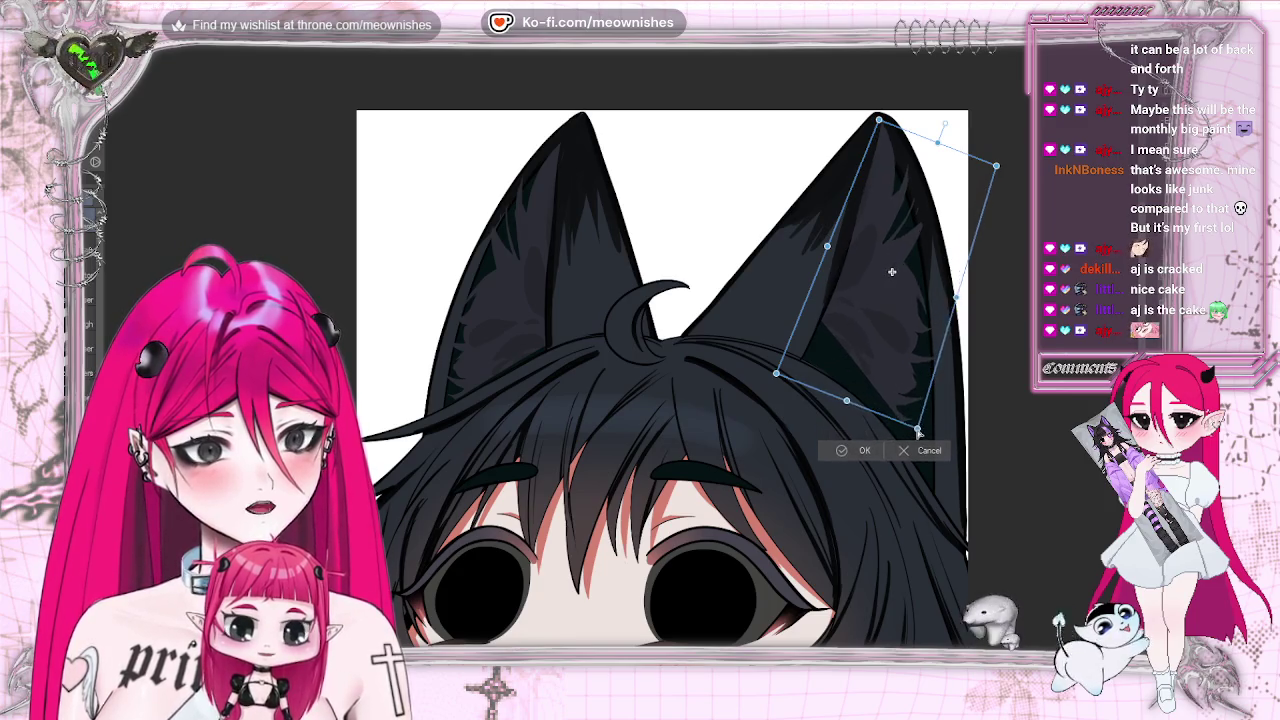
pyautogui.moveTo(882, 352); pyautogui.dragTo(885, 372)
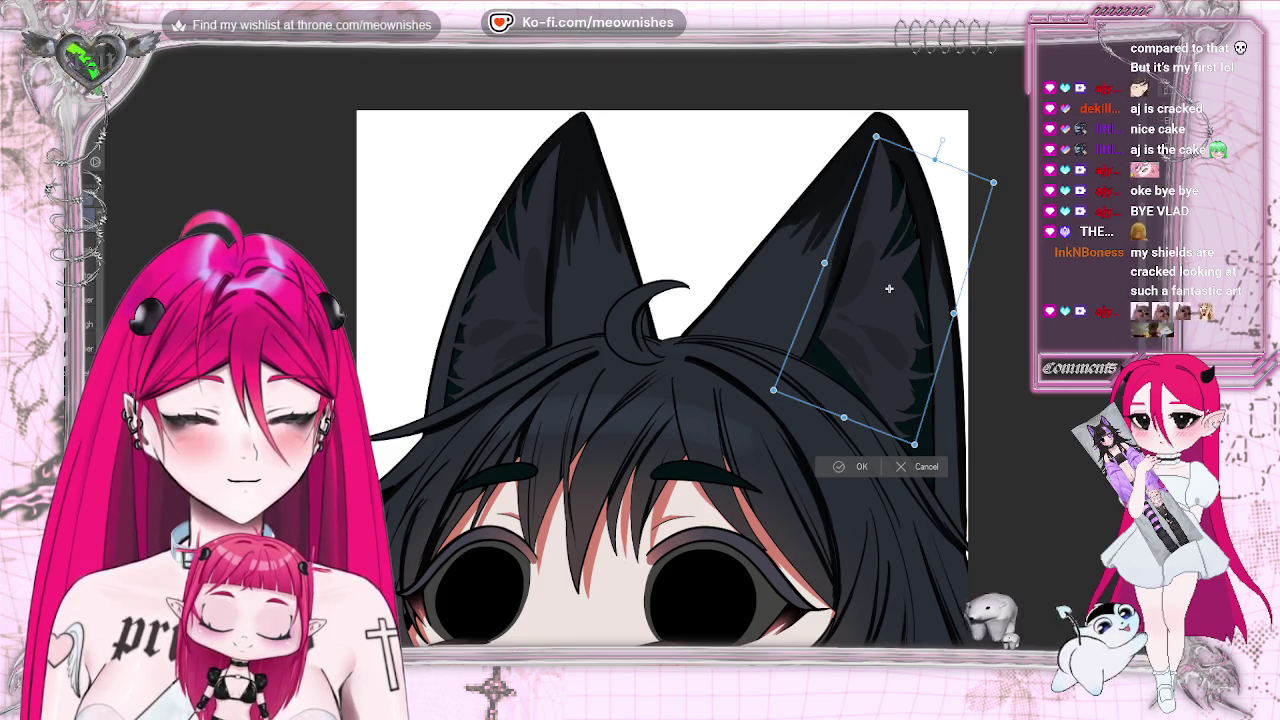
# Free-distort the copy's tip and lower corners to fit the right ear, then apply.
pyautogui.moveTo(915, 443); pyautogui.dragTo(924, 449)
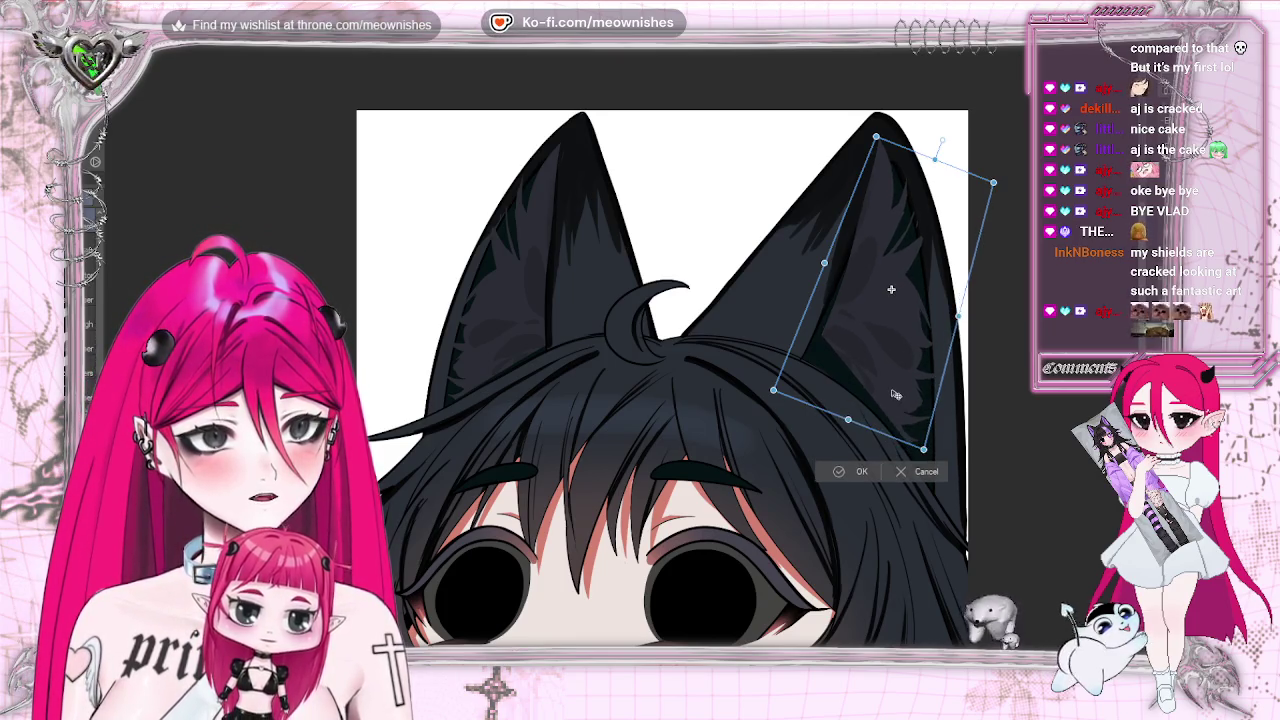
pyautogui.moveTo(891, 289); pyautogui.dragTo(885, 300)
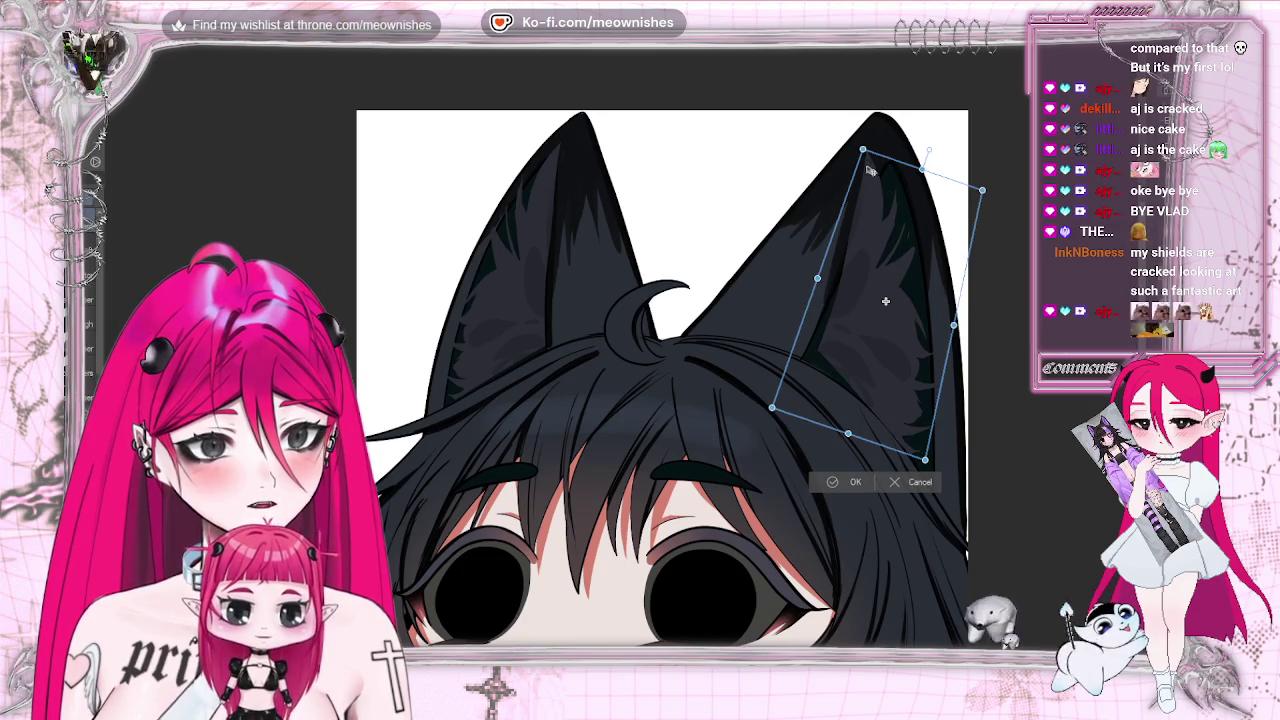
pyautogui.moveTo(864, 150); pyautogui.dragTo(871, 137)
pyautogui.moveTo(772, 407); pyautogui.dragTo(734, 443)
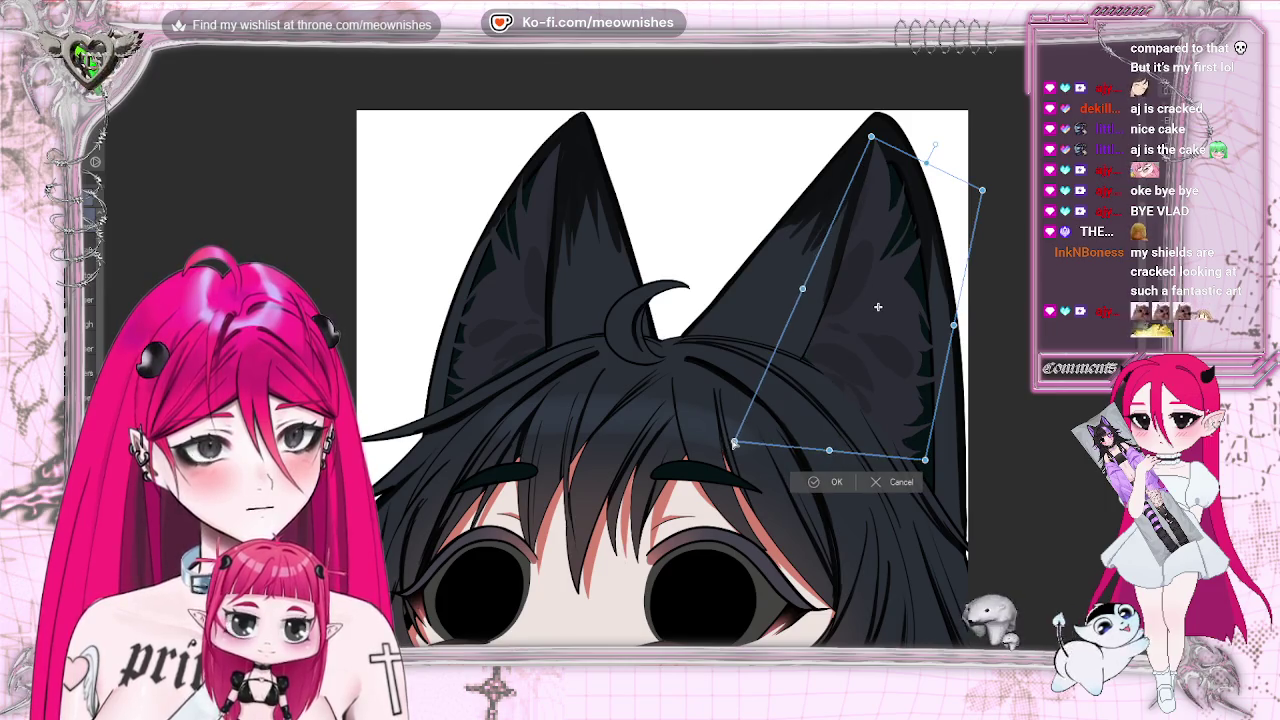
pyautogui.moveTo(925, 462); pyautogui.dragTo(930, 452)
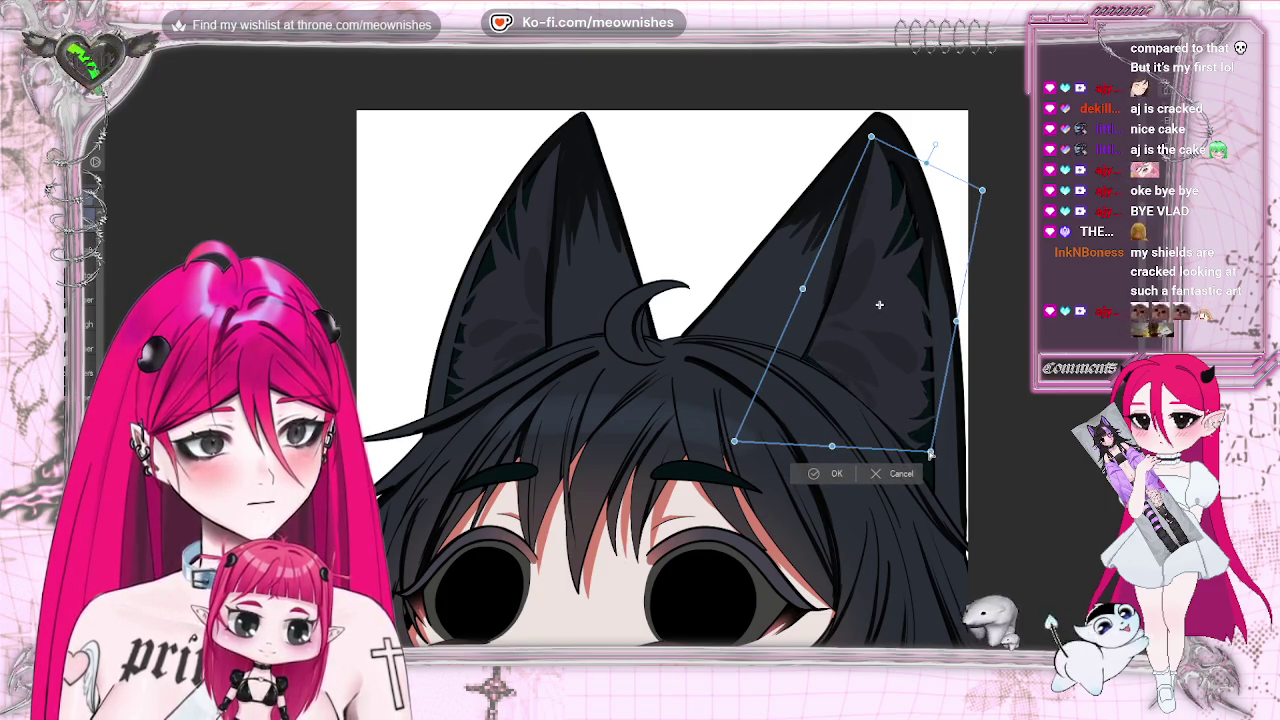
pyautogui.moveTo(873, 136); pyautogui.dragTo(867, 132)
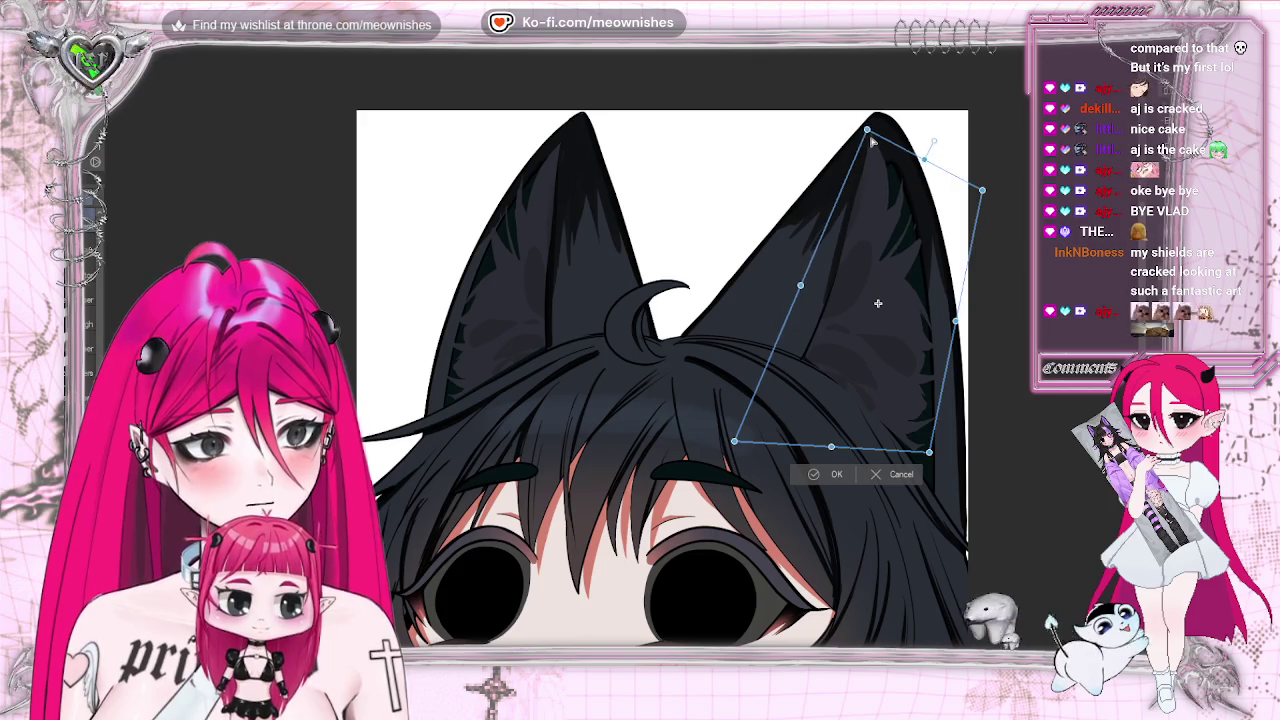
pyautogui.moveTo(759, 444); pyautogui.dragTo(769, 444)
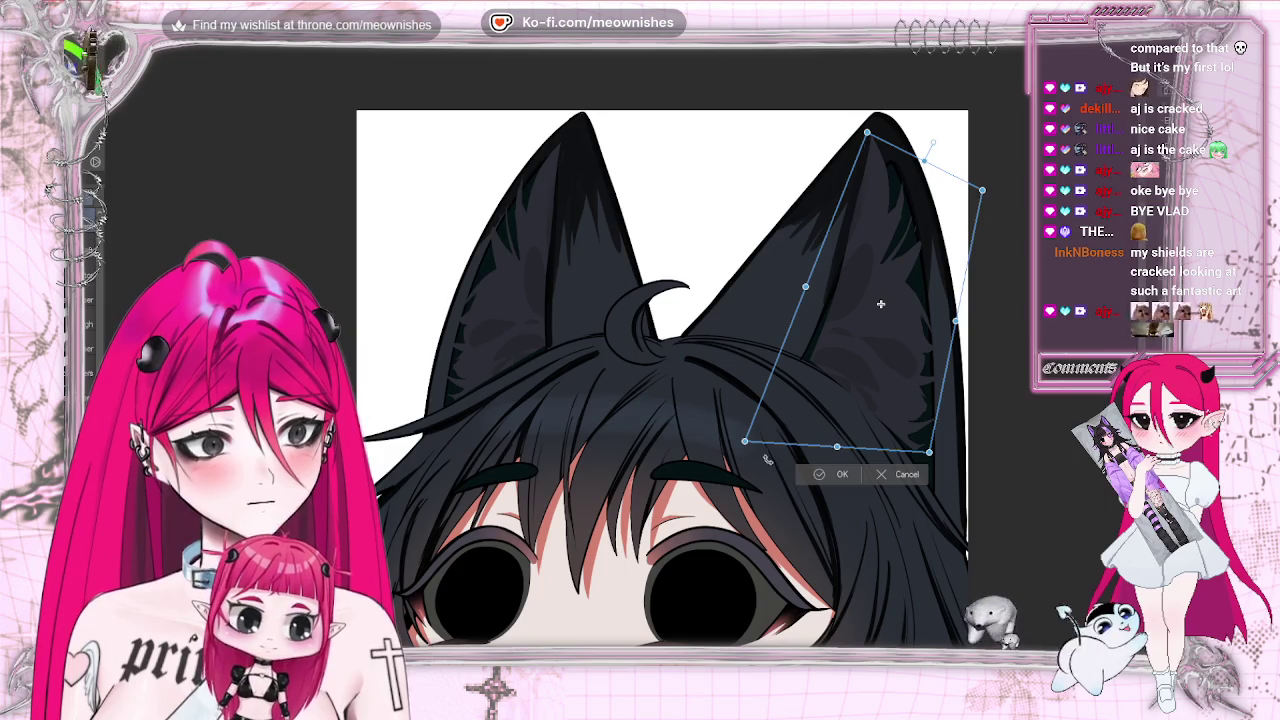
pyautogui.click(836, 474)
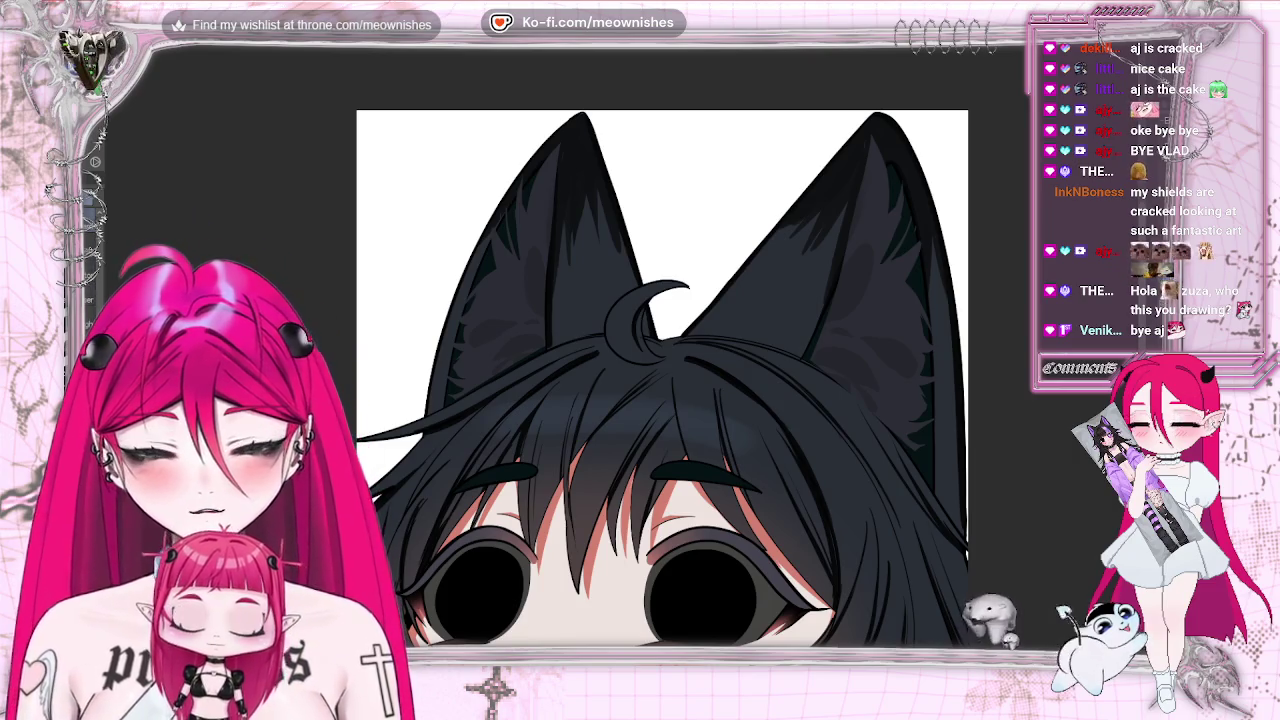
# Add dark shading strokes to both ears, then zoom out to view the emote small and back in.
pyautogui.moveTo(535, 265); pyautogui.dragTo(528, 185)
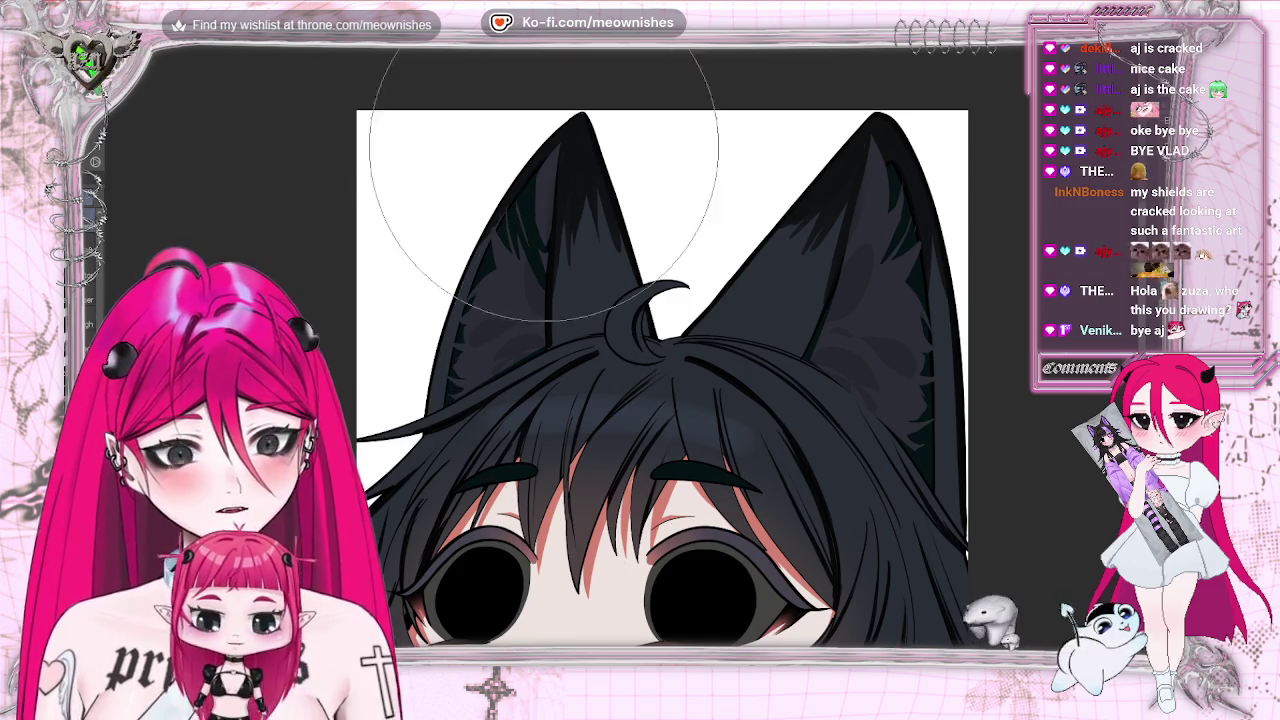
pyautogui.moveTo(540, 150)
pyautogui.mouseDown()
pyautogui.moveTo(550, 262)
pyautogui.moveTo(549, 165)
pyautogui.mouseUp()
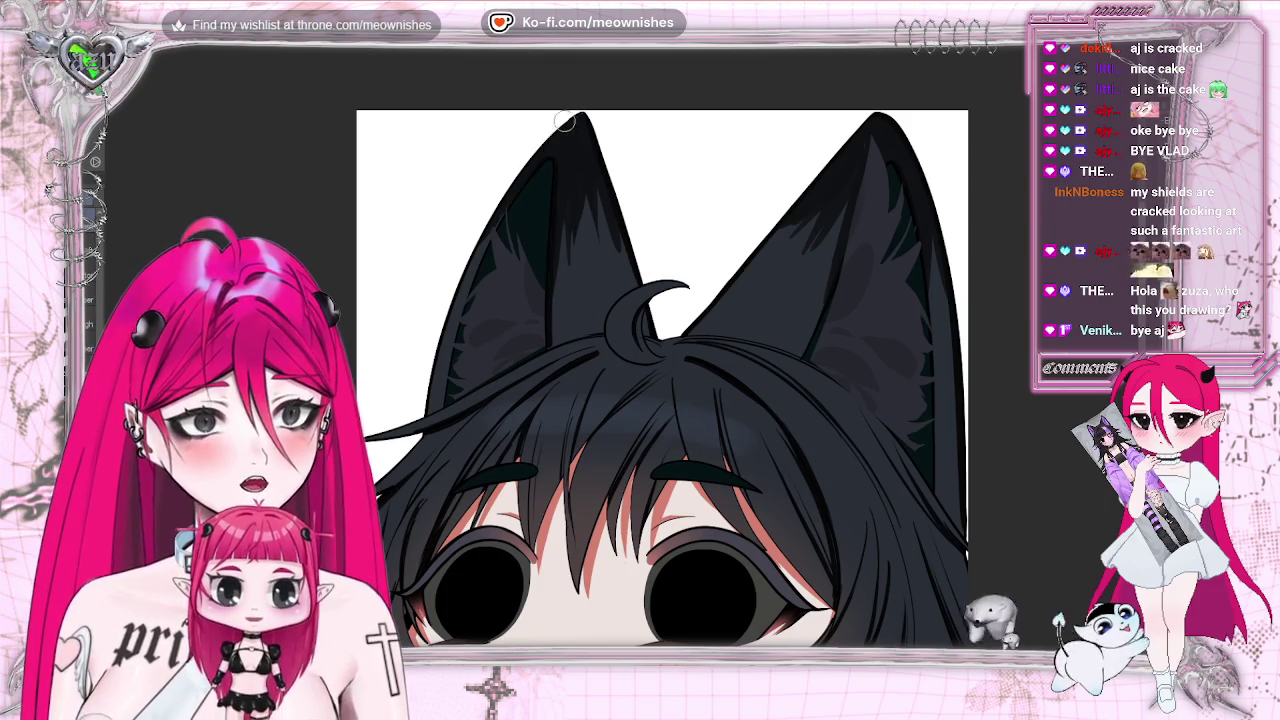
pyautogui.moveTo(822, 290)
pyautogui.mouseDown()
pyautogui.moveTo(880, 158)
pyautogui.moveTo(804, 317)
pyautogui.mouseUp()
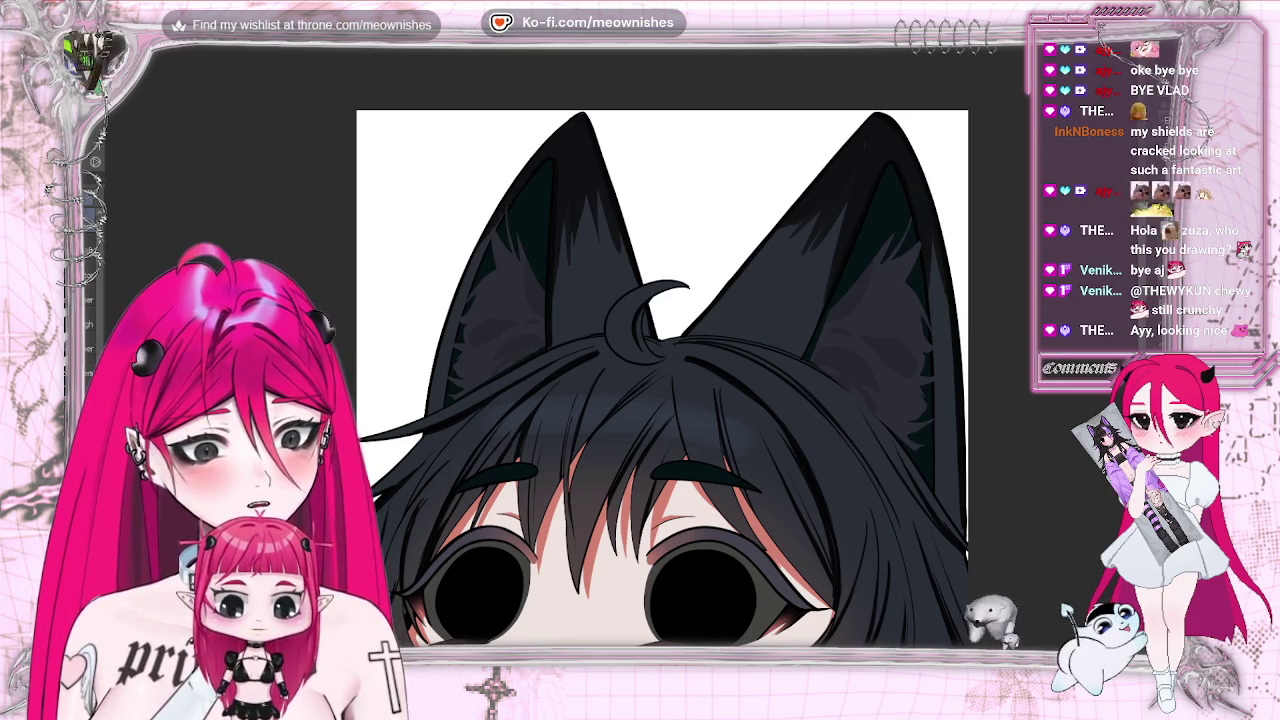
pyautogui.hotkey('ctrl', '-')
pyautogui.hotkey('ctrl', '-')
pyautogui.hotkey('ctrl', '-')
pyautogui.hotkey('ctrl', '+')
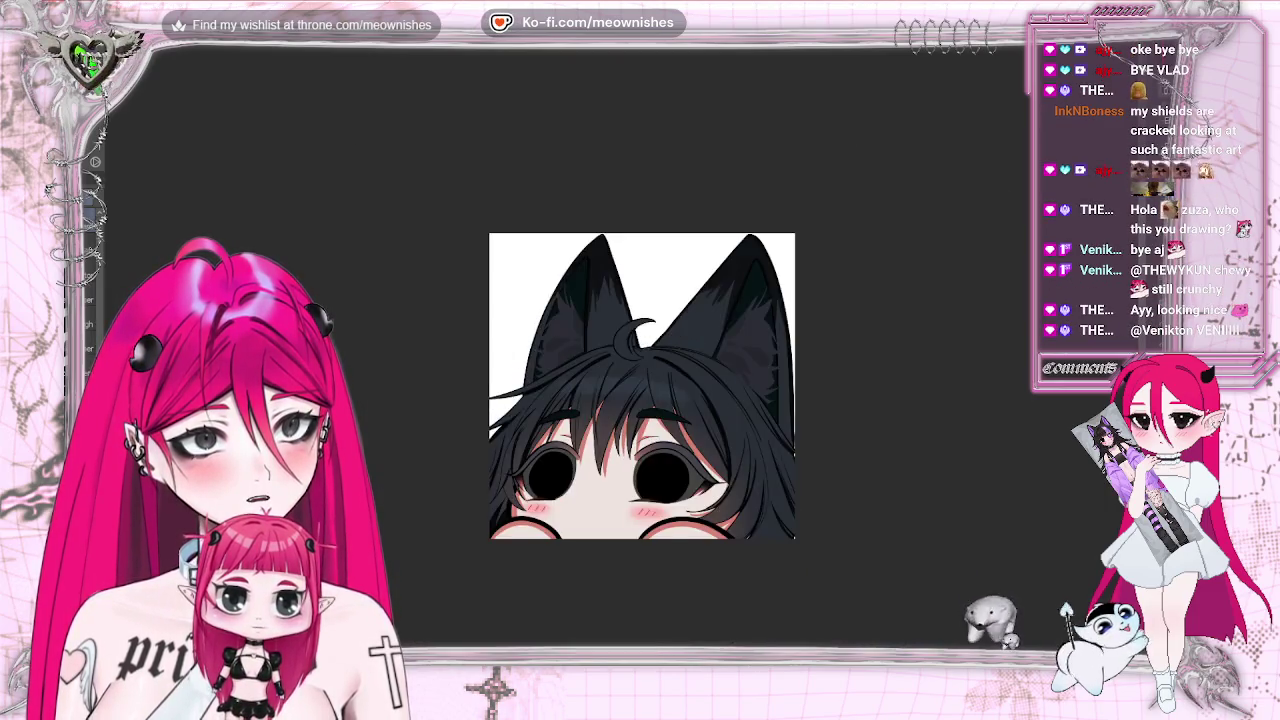
# Zoom in and pan around the peeking emote to inspect it.
pyautogui.hotkey('ctrl', '+')
pyautogui.hscroll(2, 620, 380)
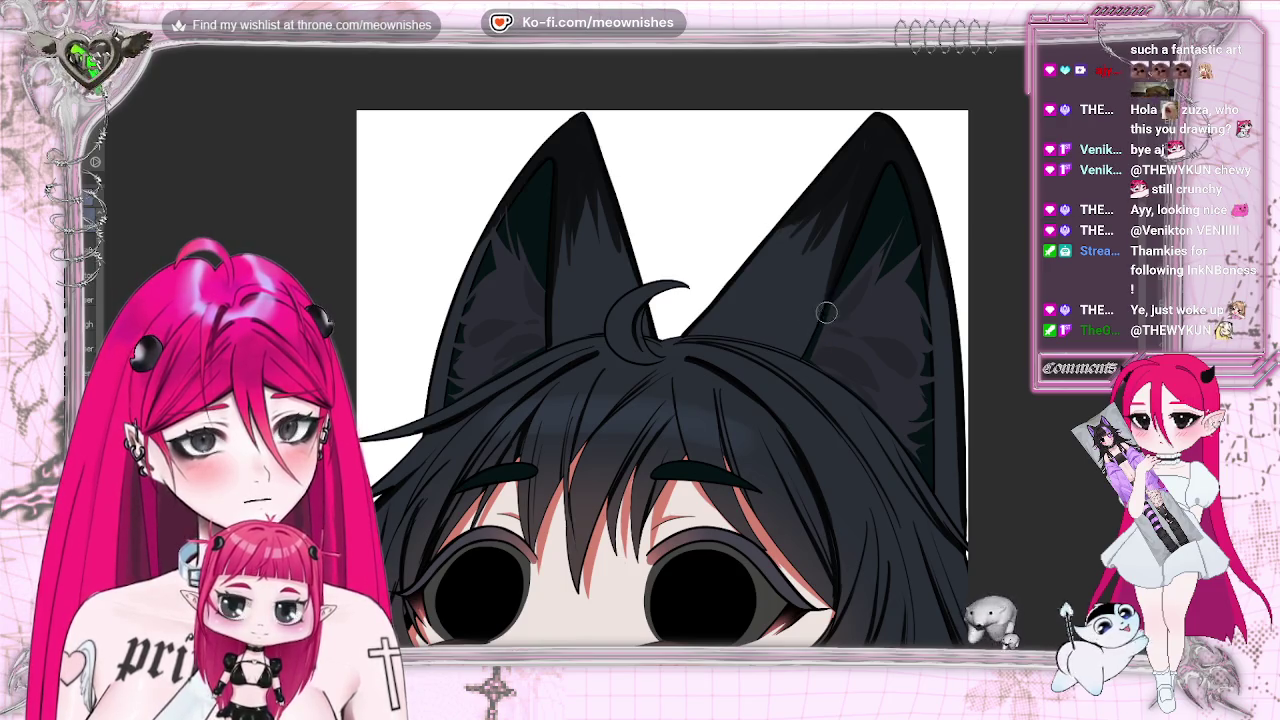
pyautogui.scroll(-3, 662, 350)
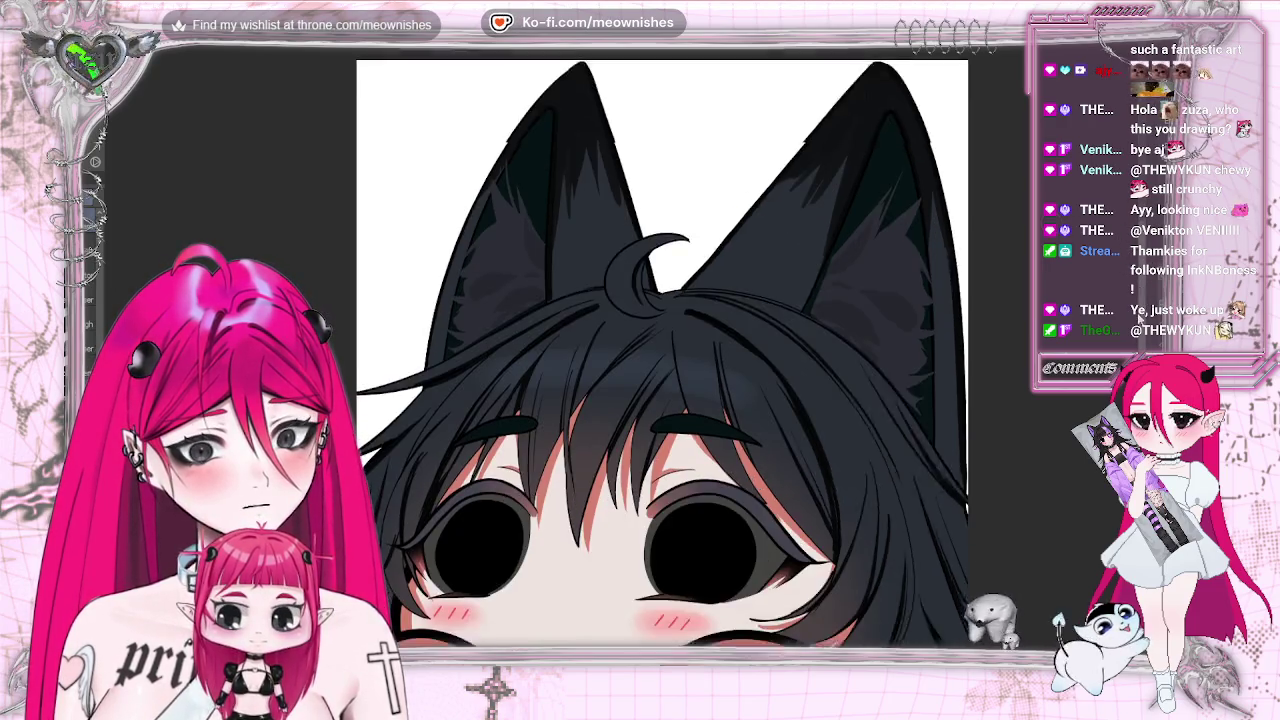
pyautogui.scroll(-5, 662, 314)
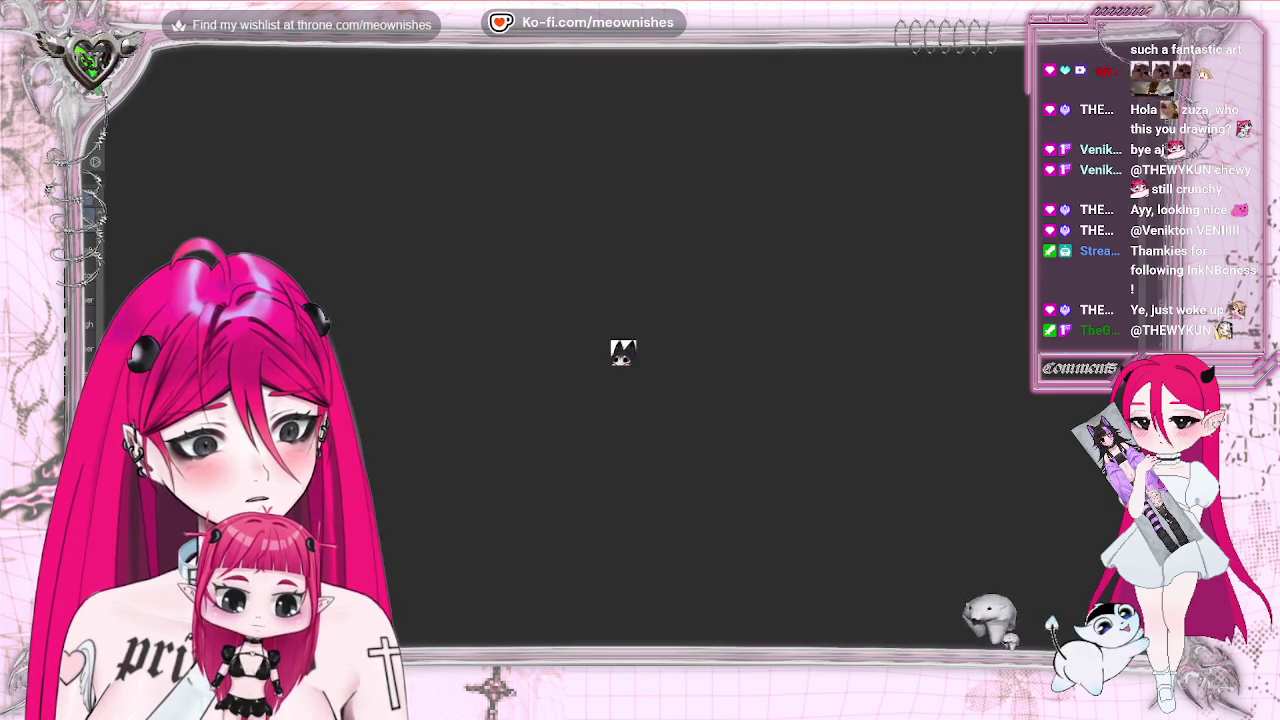
pyautogui.scroll(3, 641, 319)
pyautogui.scroll(2, 621, 356)
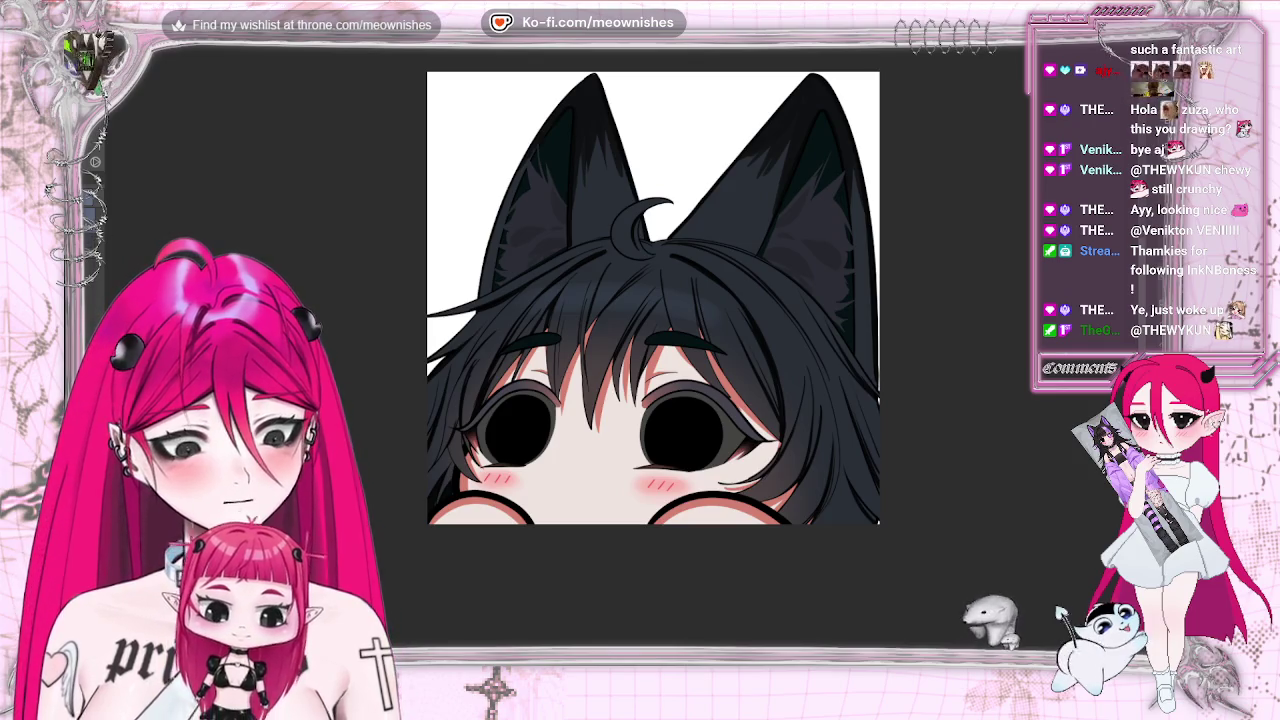
# Clear the lasso selection on the sleepy winking emote and return to the peeking emote.
pyautogui.hotkey('ctrl', 'Tab')
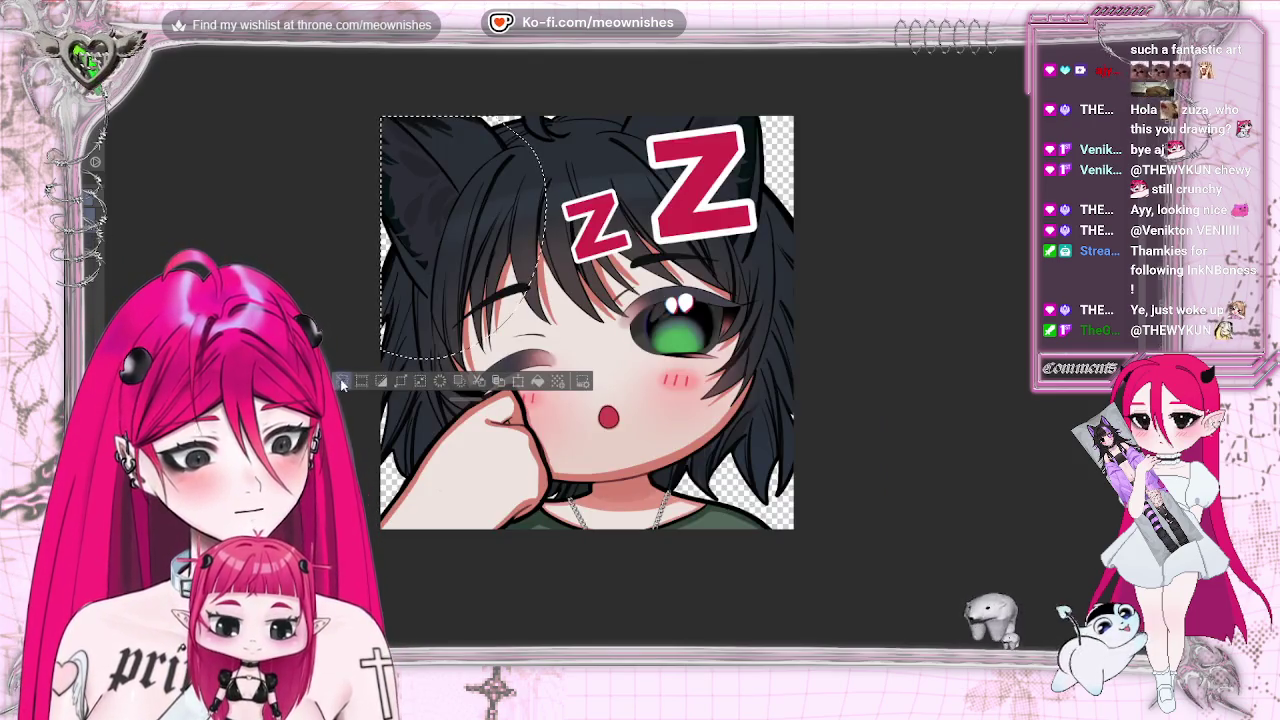
pyautogui.hotkey('ctrl', 'd')
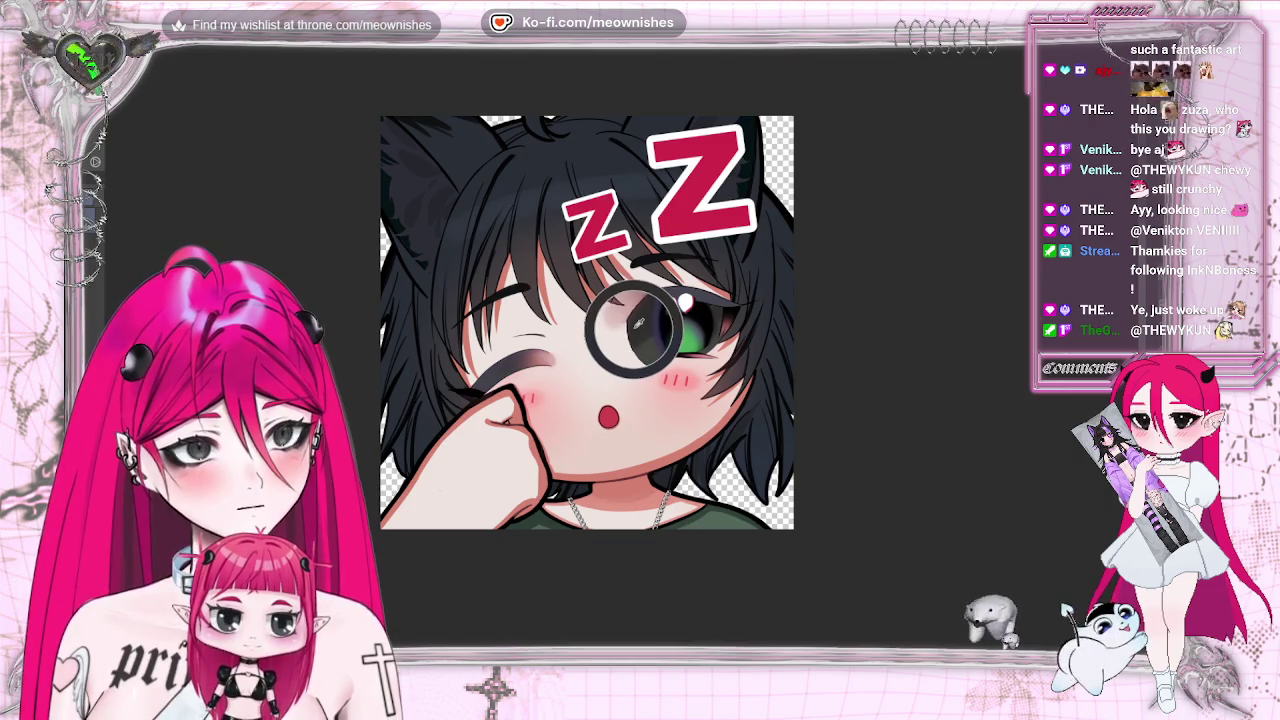
pyautogui.hotkey('ctrl', 'Tab')
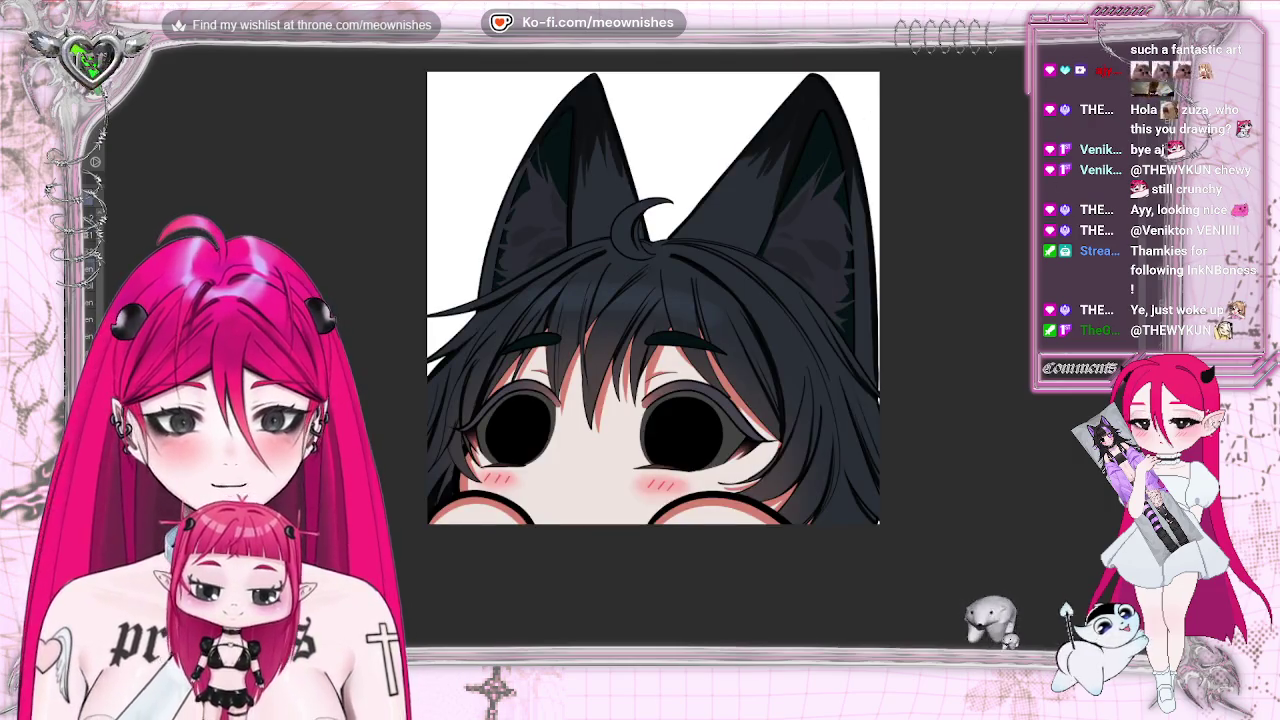
# Zoom out and back in until the chibi's big dark eyes fill the canvas window.
pyautogui.scroll(-2, 653, 298)
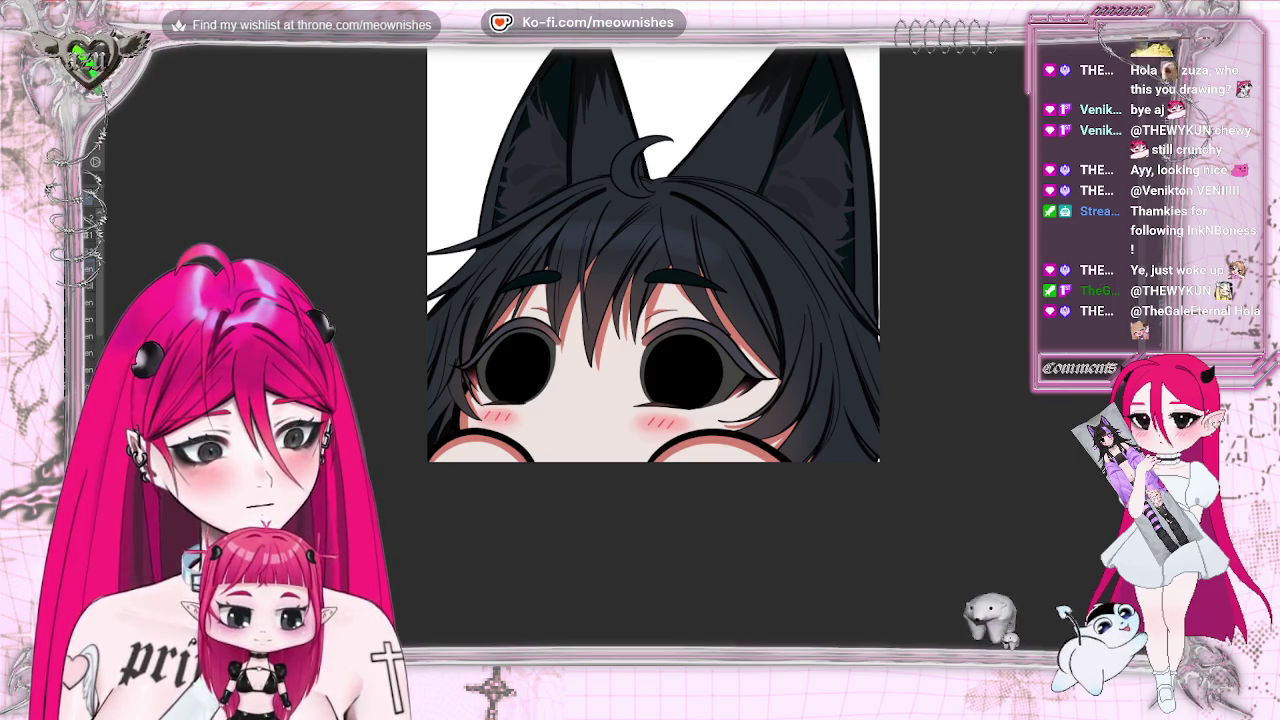
pyautogui.scroll(2, 615, 360)
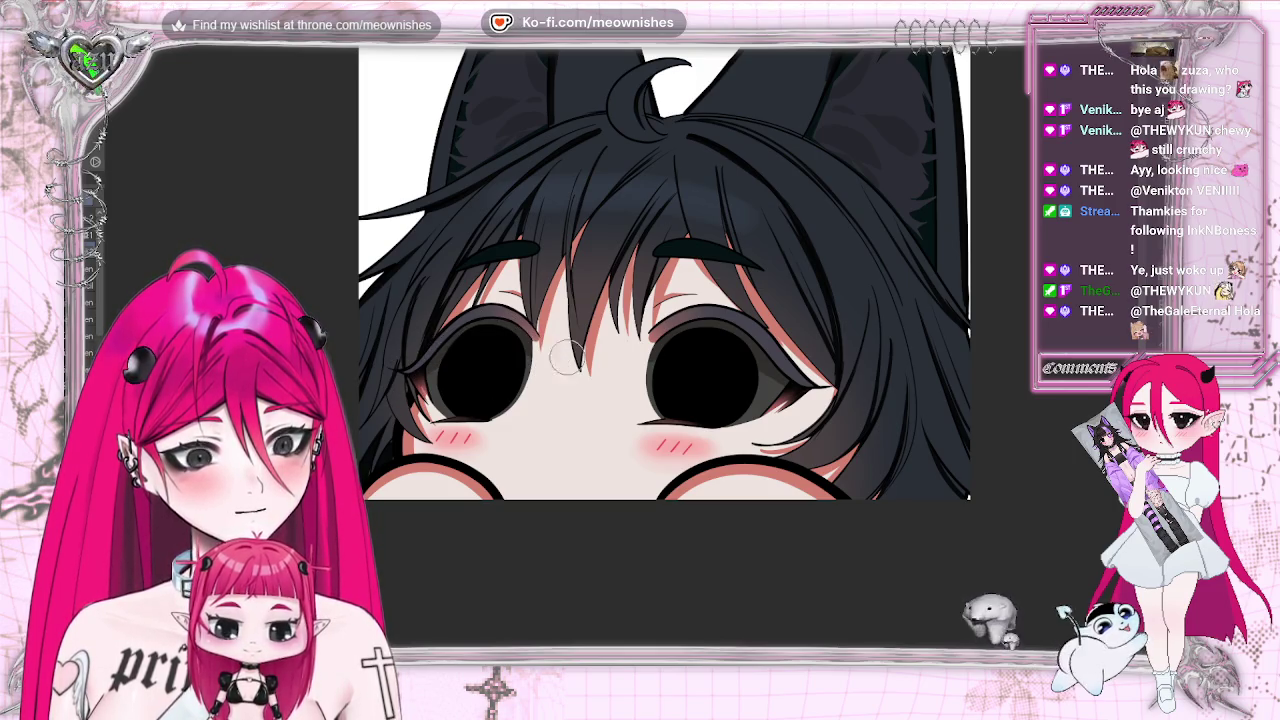
pyautogui.scroll(-4, 620, 356)
pyautogui.scroll(-2, 620, 356)
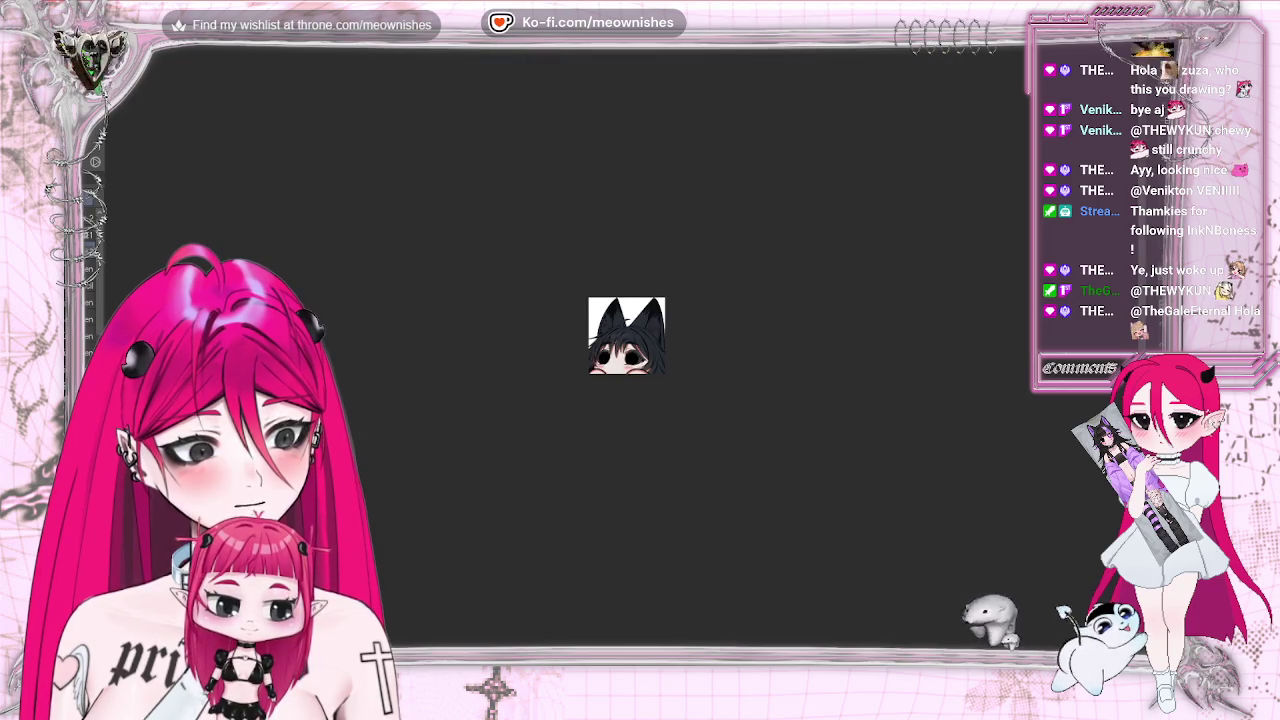
pyautogui.scroll(3, 626, 335)
pyautogui.scroll(2, 626, 335)
pyautogui.scroll(1, 626, 335)
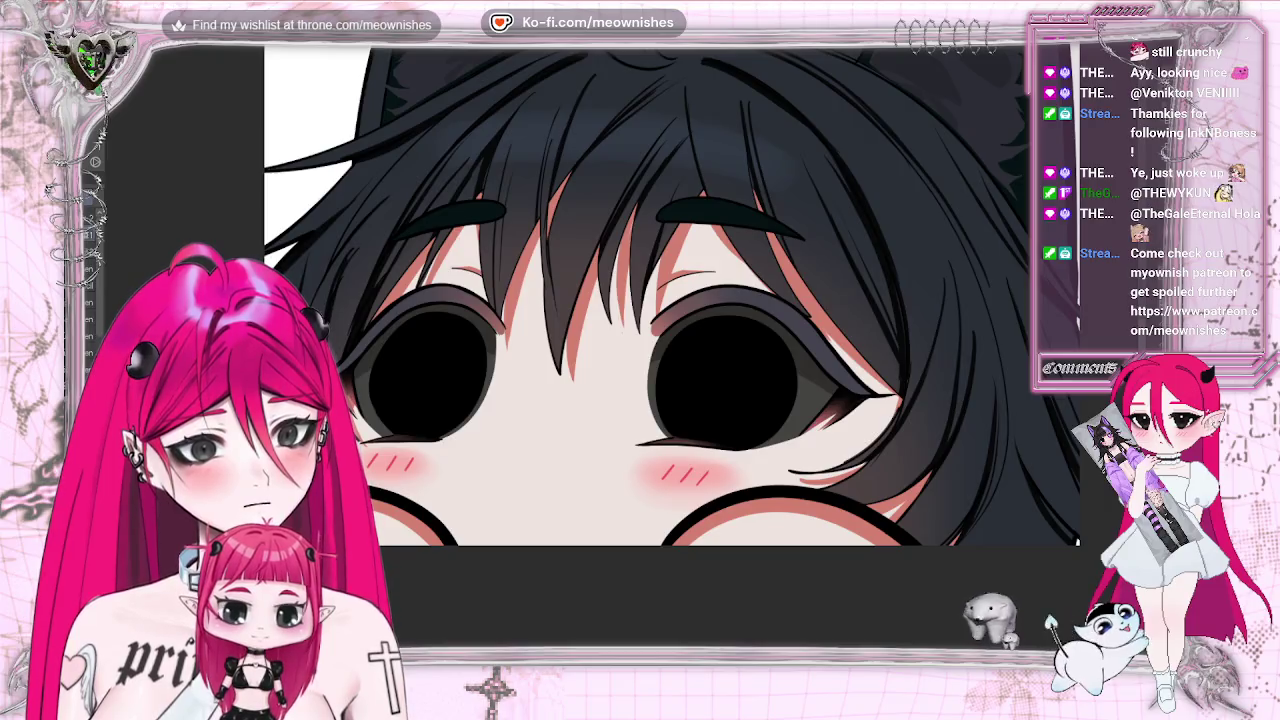
# Airbrush a green glow into the right eye's pupil and zoom out to check it.
pyautogui.moveTo(709, 409)
pyautogui.mouseDown()
pyautogui.moveTo(690, 425)
pyautogui.moveTo(723, 405)
pyautogui.moveTo(686, 423)
pyautogui.moveTo(737, 417)
pyautogui.moveTo(690, 425)
pyautogui.moveTo(720, 395)
pyautogui.moveTo(743, 405)
pyautogui.moveTo(730, 430)
pyautogui.moveTo(680, 420)
pyautogui.moveTo(725, 395)
pyautogui.moveTo(727, 423)
pyautogui.moveTo(686, 445)
pyautogui.moveTo(715, 395)
pyautogui.moveTo(700, 418)
pyautogui.mouseUp()
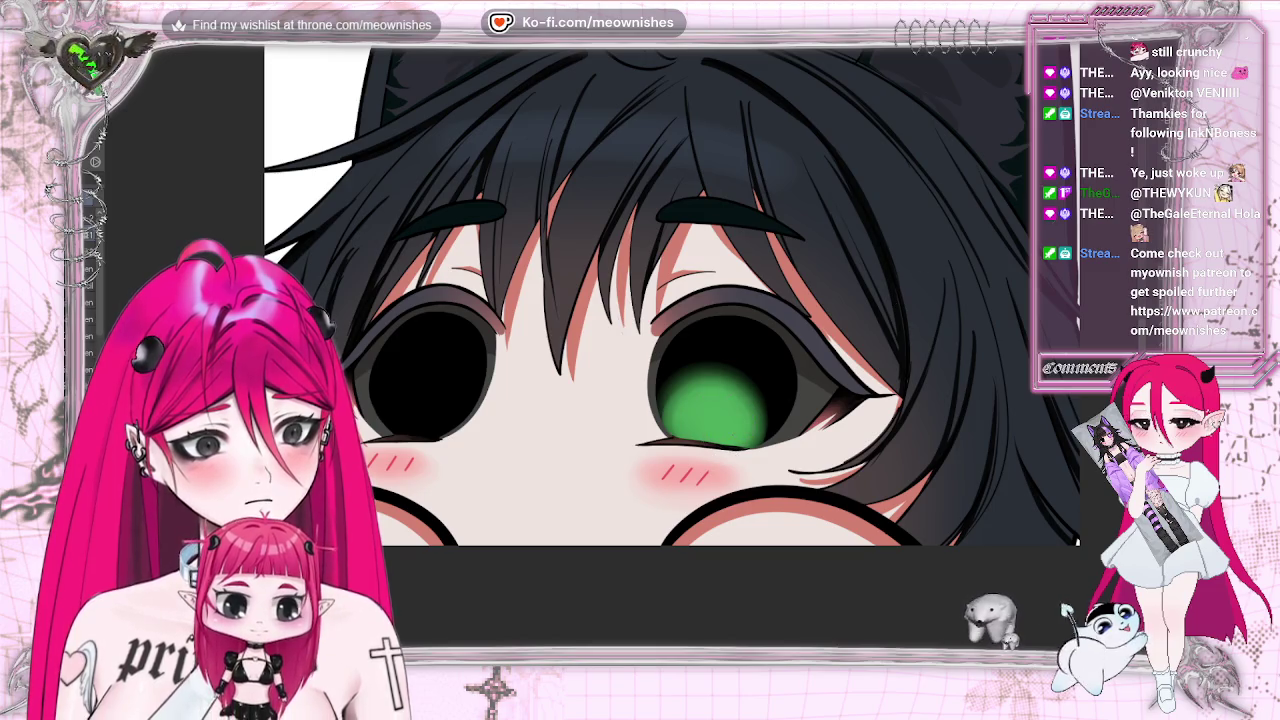
pyautogui.scroll(-3, 711, 408)
pyautogui.scroll(-3, 711, 408)
pyautogui.scroll(-2, 625, 345)
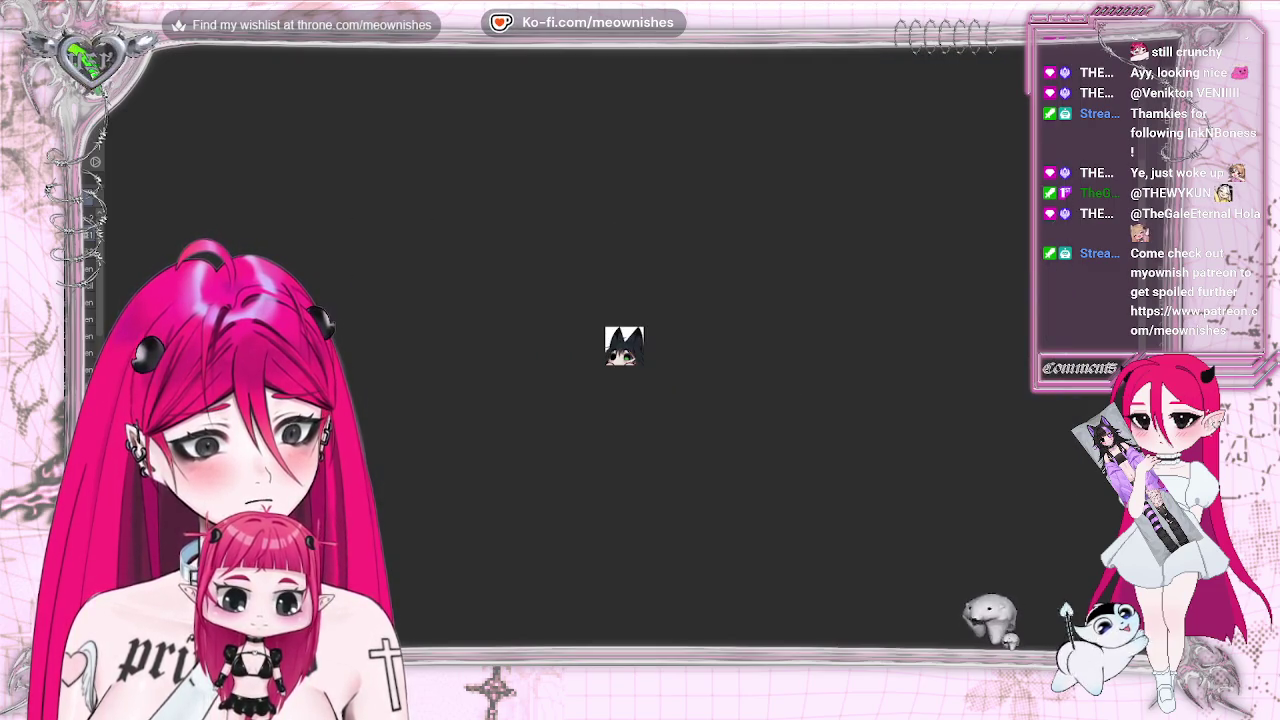
pyautogui.scroll(-2, 624, 346)
# Zoom back in, flip the view horizontally, and paint a green iris into the other eye.
pyautogui.scroll(1, 623, 350)
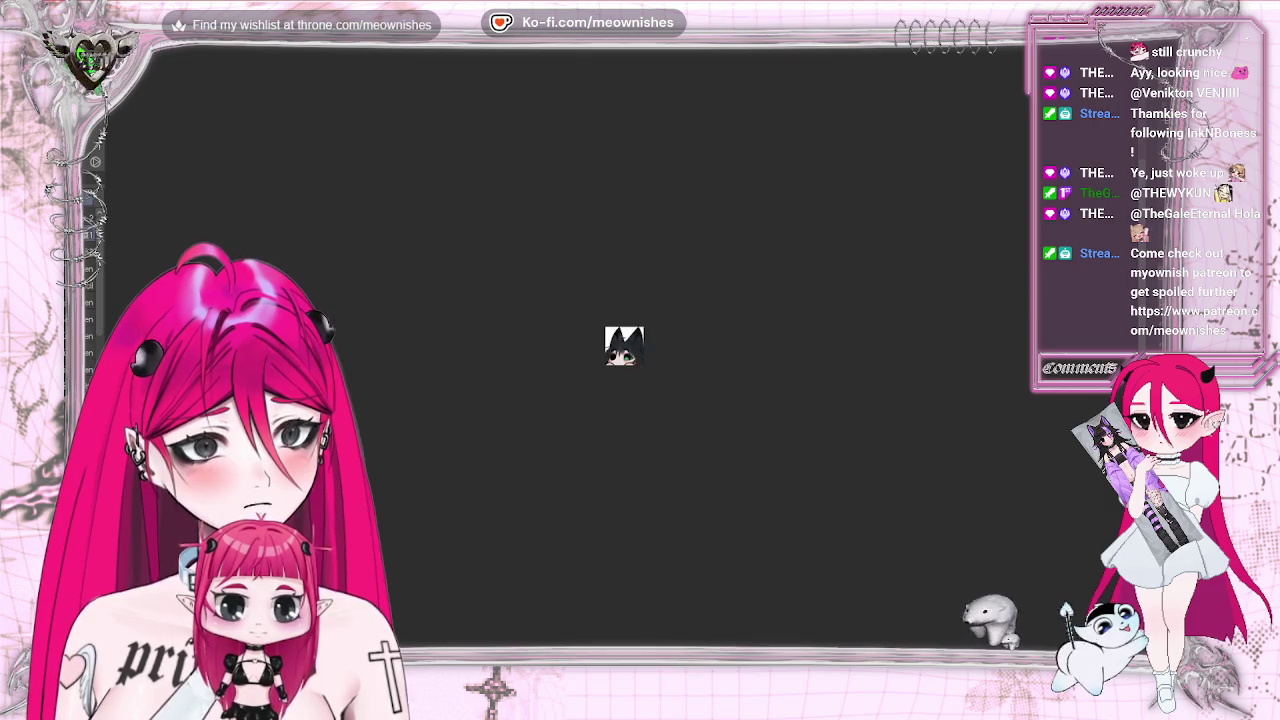
pyautogui.scroll(3, 623, 350)
pyautogui.scroll(2, 623, 350)
pyautogui.press('h')
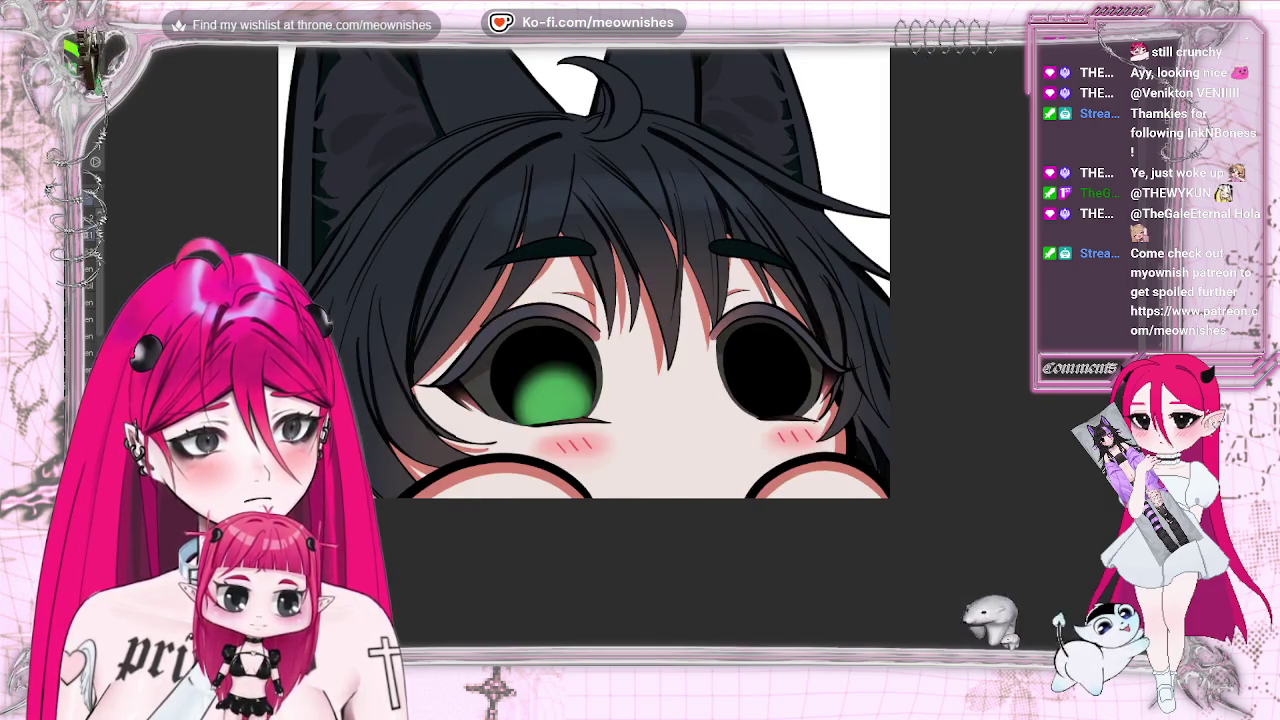
pyautogui.moveTo(775, 390)
pyautogui.mouseDown()
pyautogui.moveTo(760, 372)
pyautogui.moveTo(778, 383)
pyautogui.mouseUp()
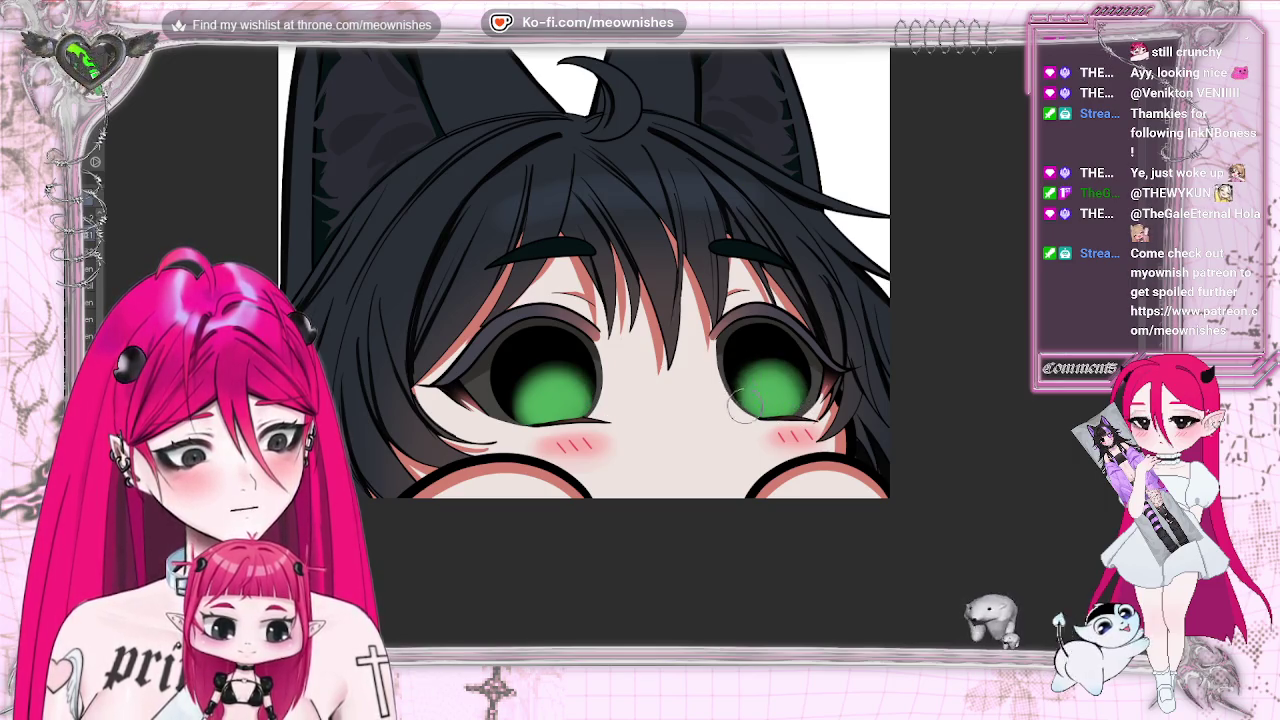
# Unflip the view, zoom out and in to review both green irises, and bring up the sleepy winking emote.
pyautogui.press('m')
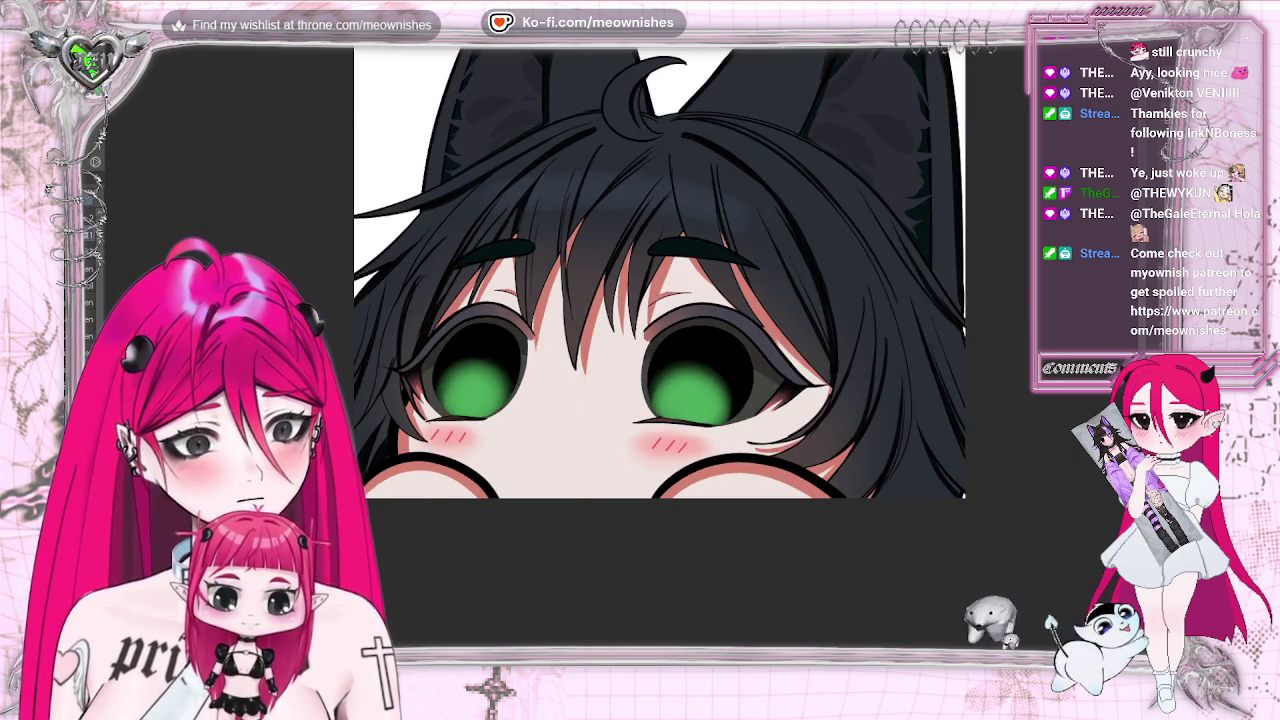
pyautogui.scroll(-10, 660, 272)
pyautogui.scroll(-3, 623, 350)
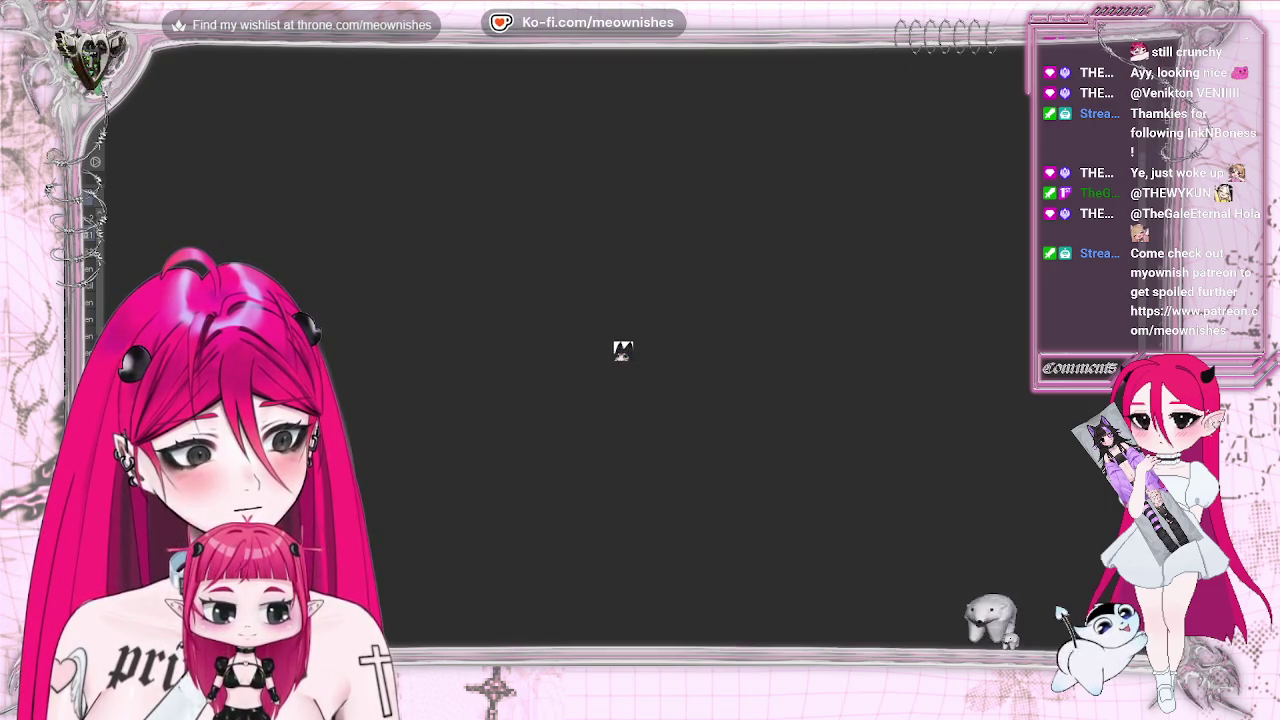
pyautogui.scroll(5, 623, 350)
pyautogui.scroll(3, 884, 190)
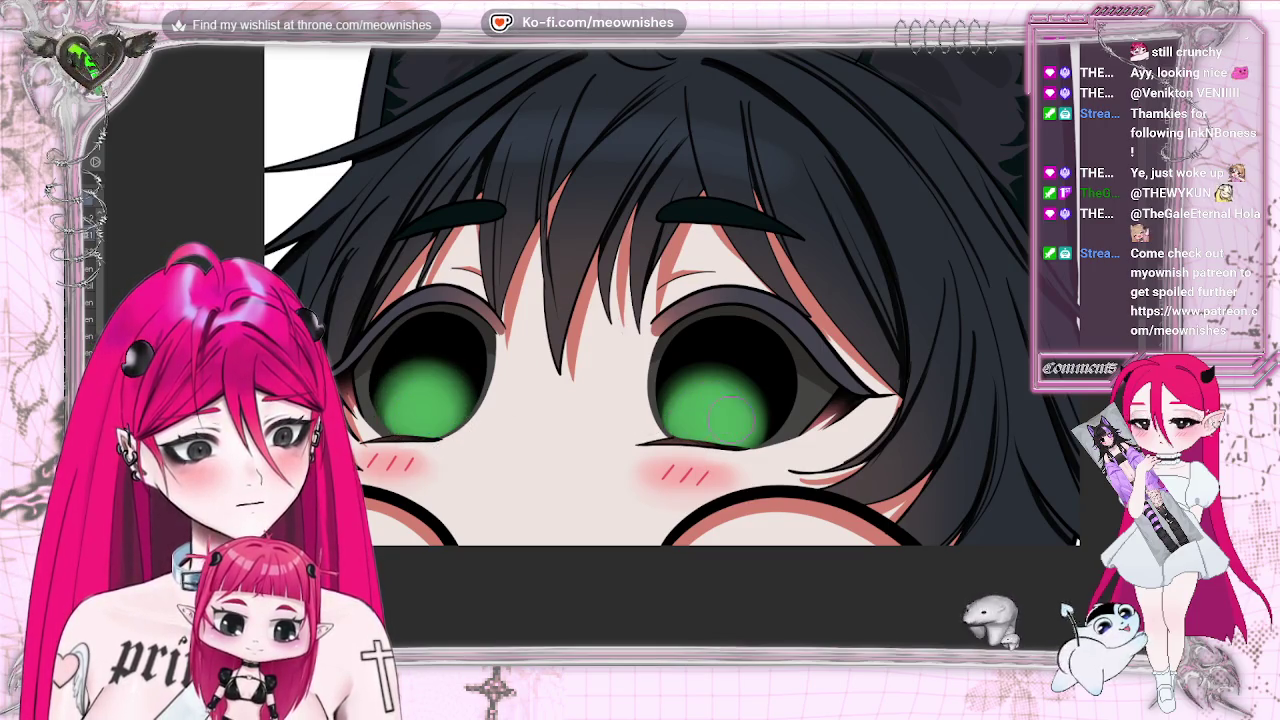
pyautogui.hotkey('ctrl', '0')
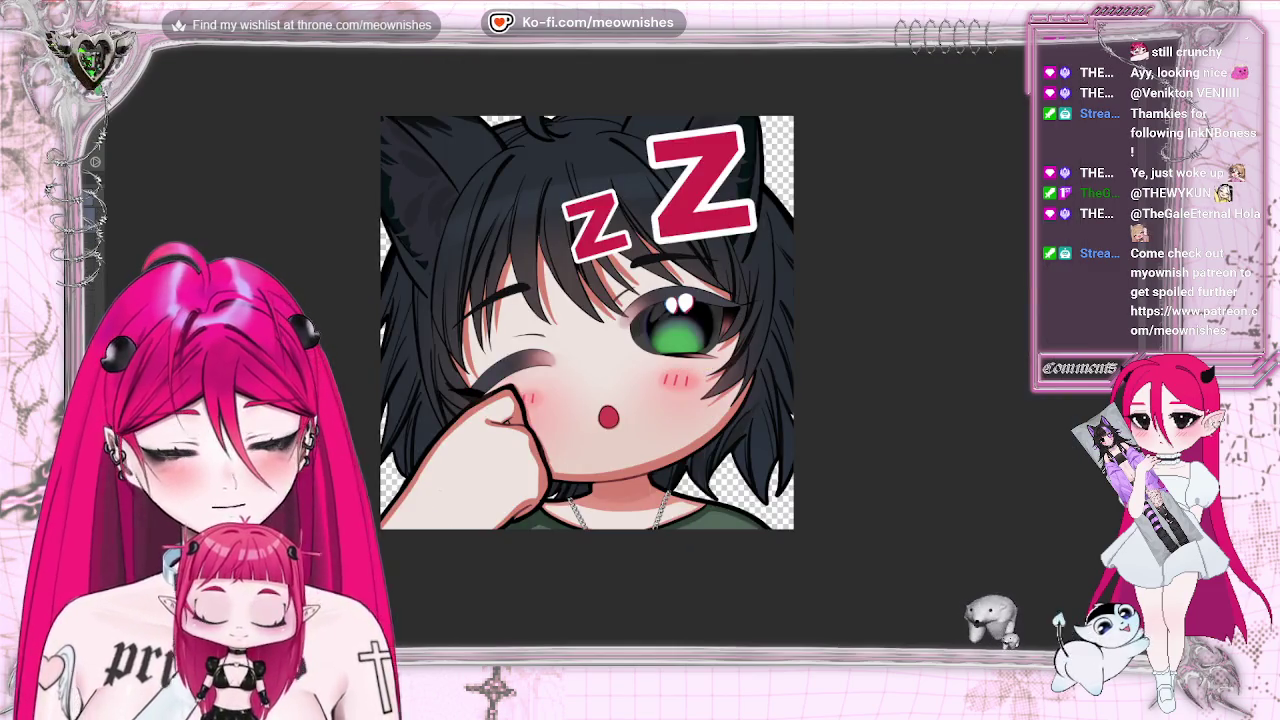
pyautogui.hotkey('ctrl', 'Tab')
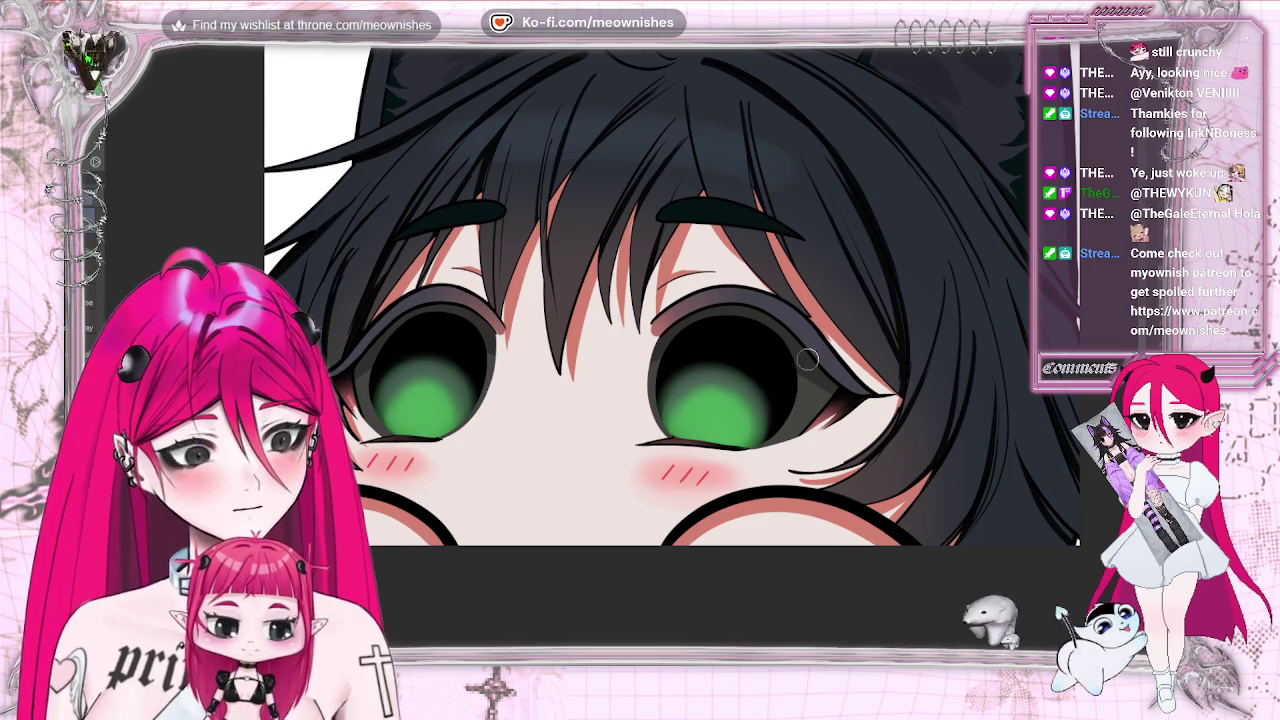
# Enlarge the brush, zoom out and back in, and switch to the sleepy winking zZ emote.
pyautogui.press(']')
pyautogui.press(']')
pyautogui.press(']')
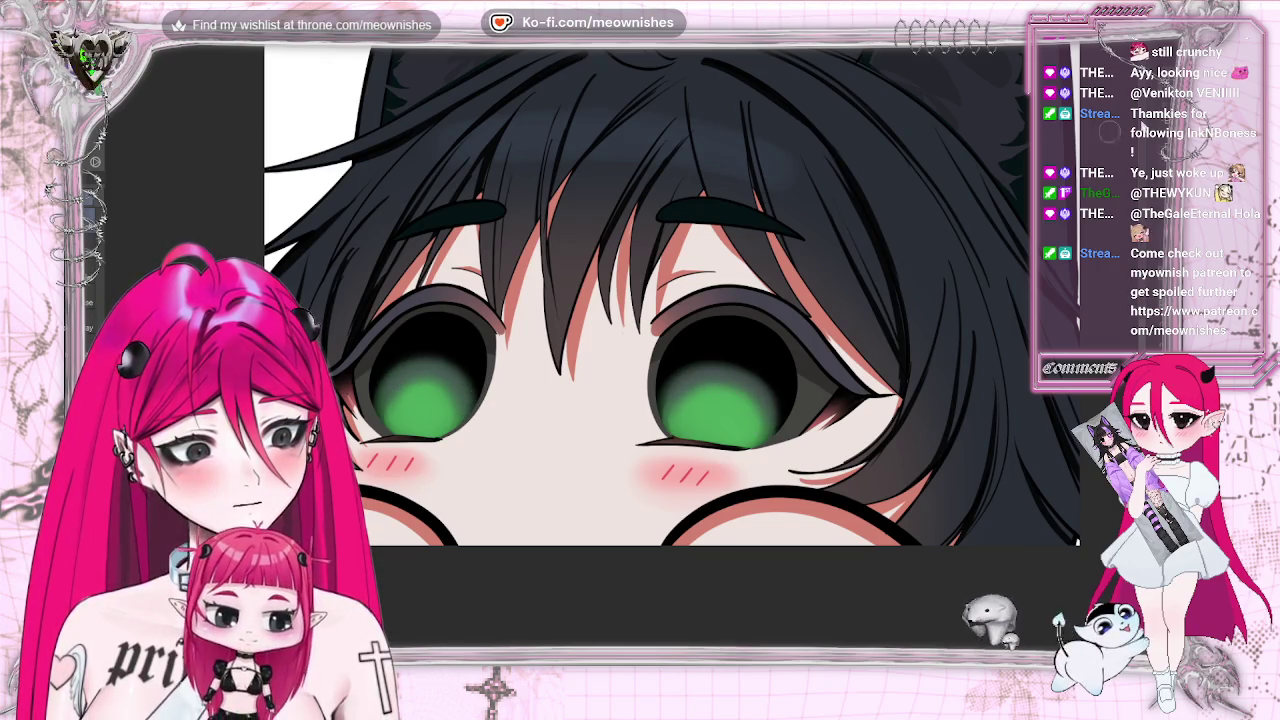
pyautogui.scroll(-10, 626, 335)
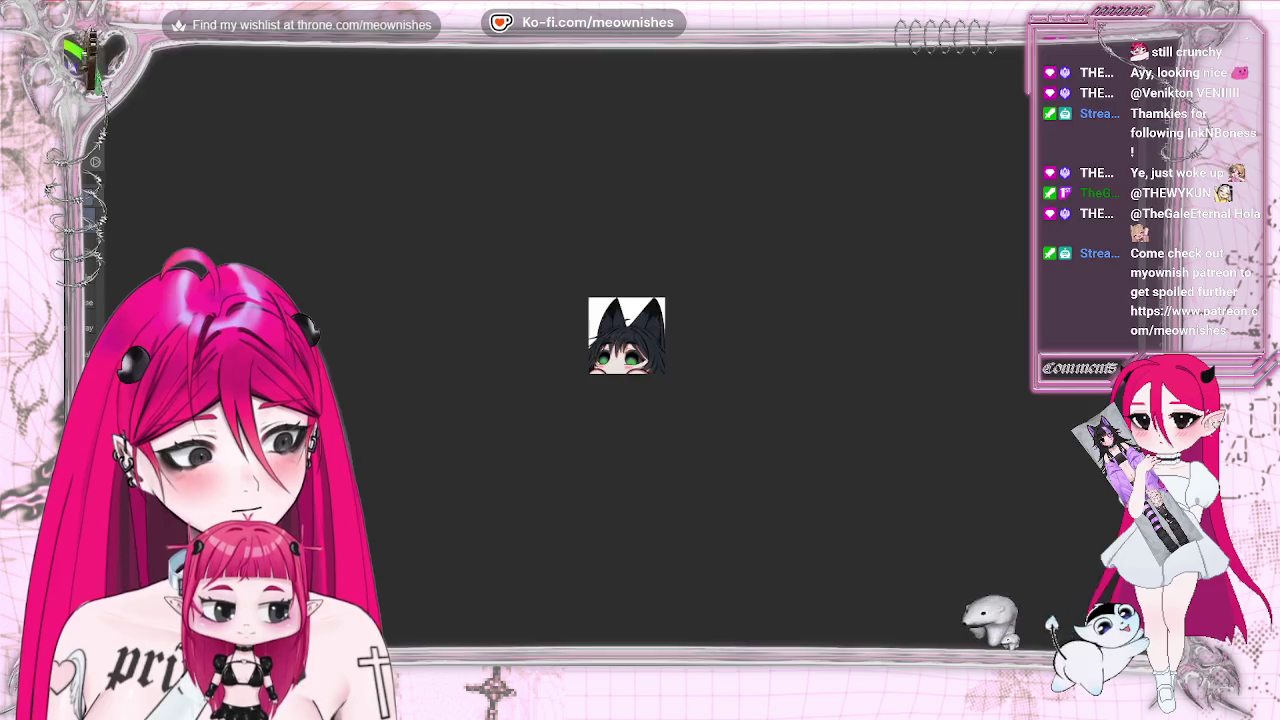
pyautogui.scroll(-3, 624, 345)
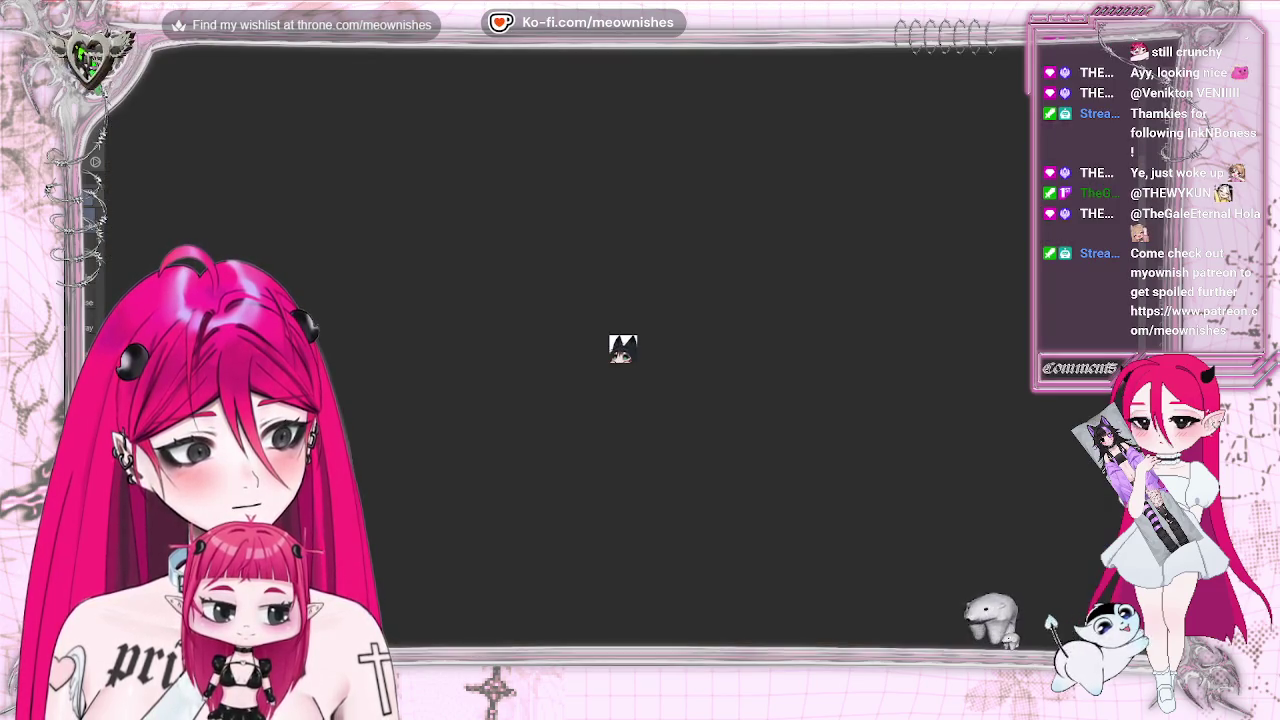
pyautogui.scroll(1, 624, 347)
pyautogui.scroll(5, 624, 347)
pyautogui.scroll(3, 624, 347)
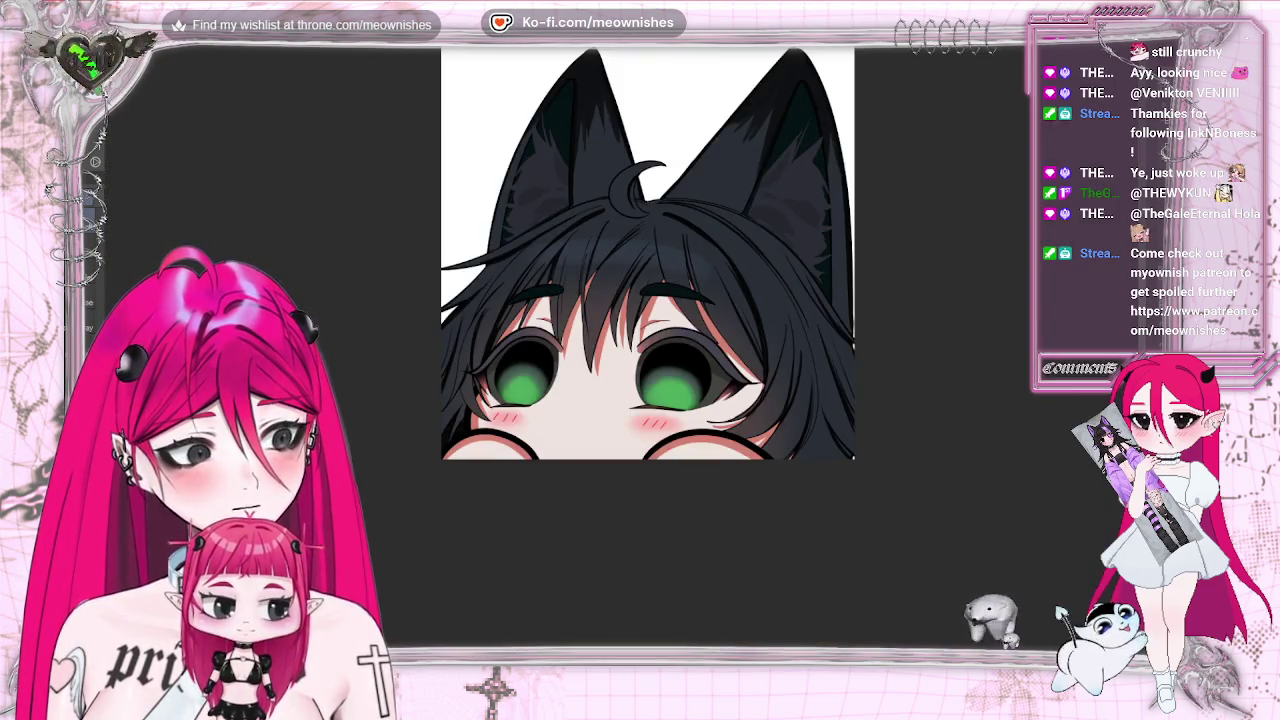
pyautogui.scroll(3, 624, 347)
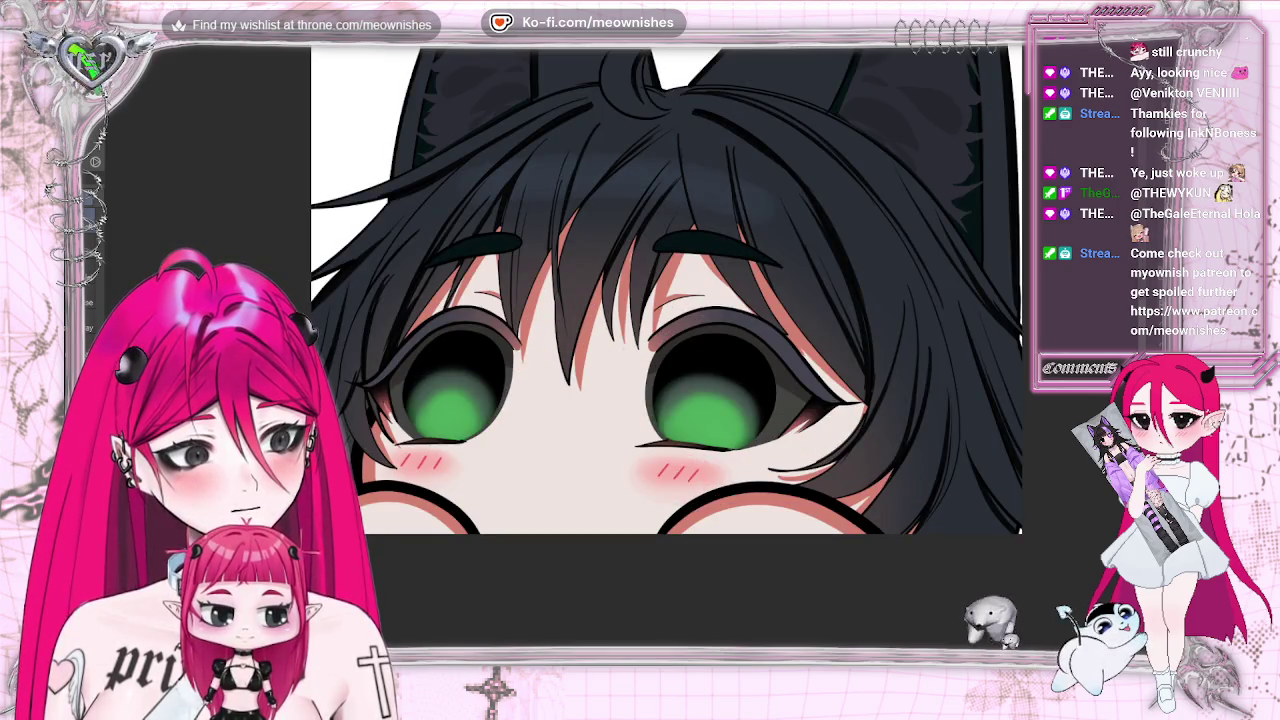
pyautogui.hotkey('ctrl', 'Tab')
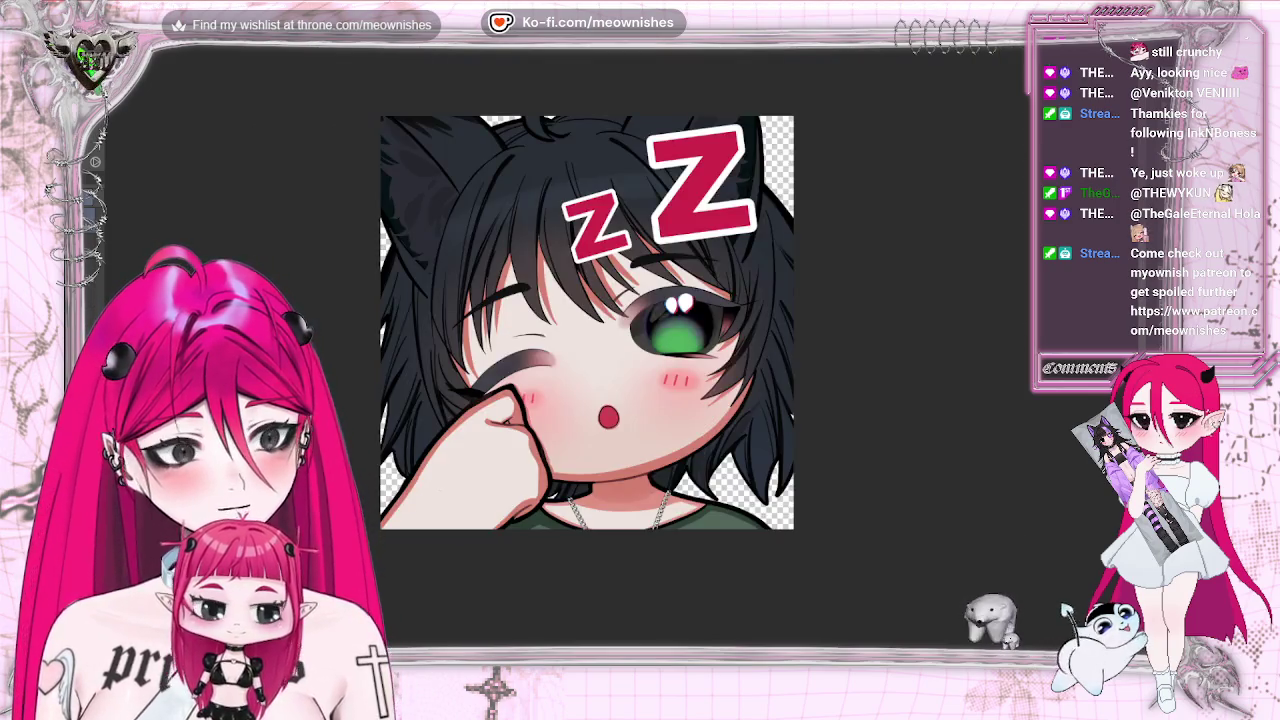
# Return to the peeking emote and brush a small highlight into the right eye's reflection.
pyautogui.hotkey('ctrl', 'Tab')
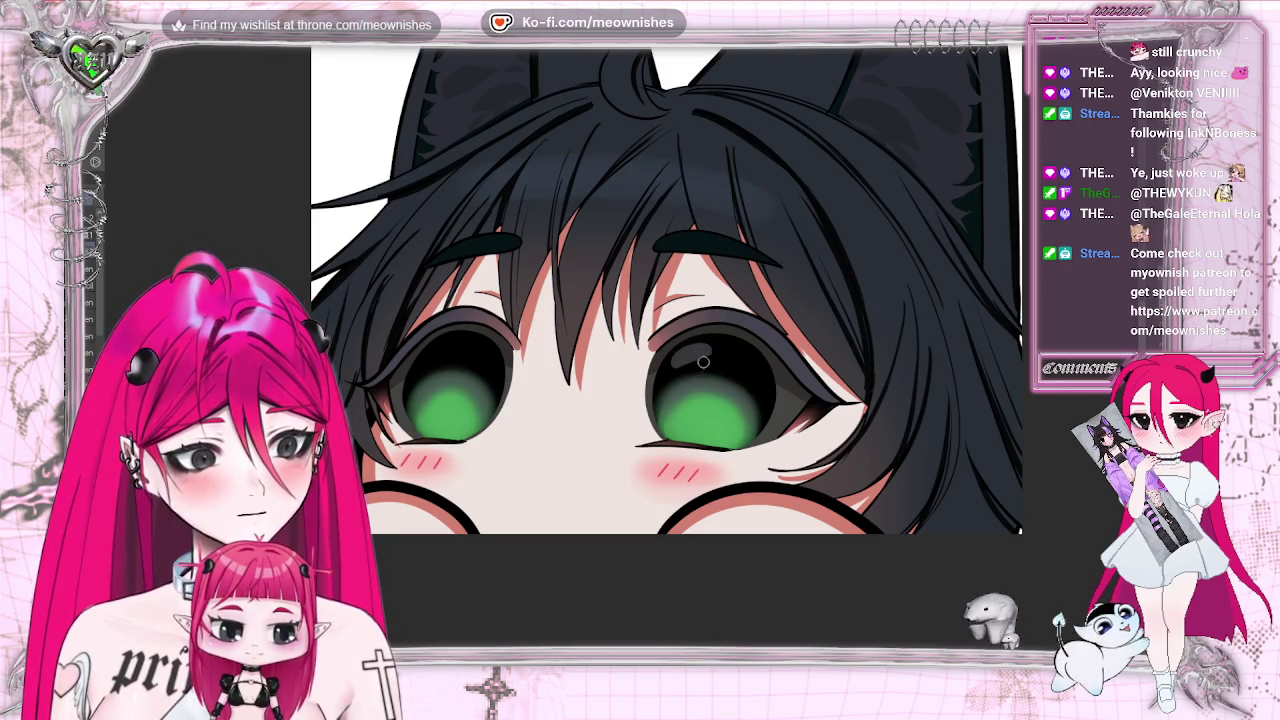
pyautogui.moveTo(716, 357); pyautogui.dragTo(690, 368)
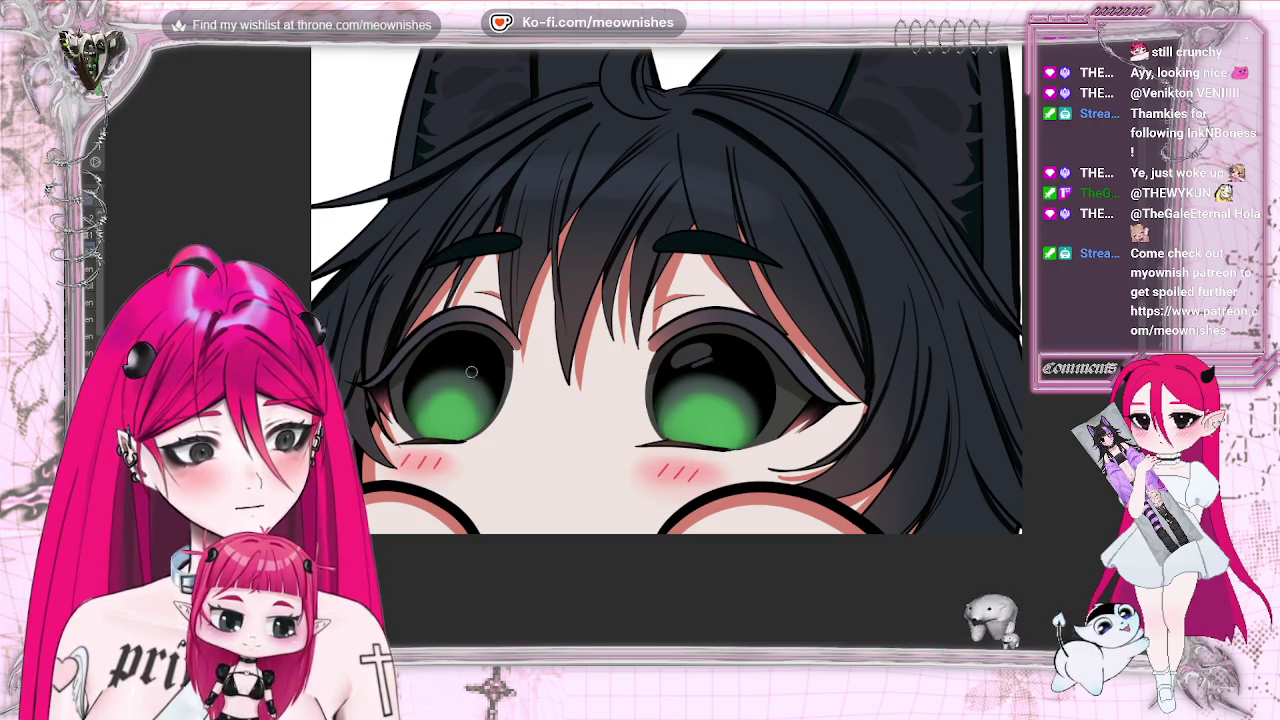
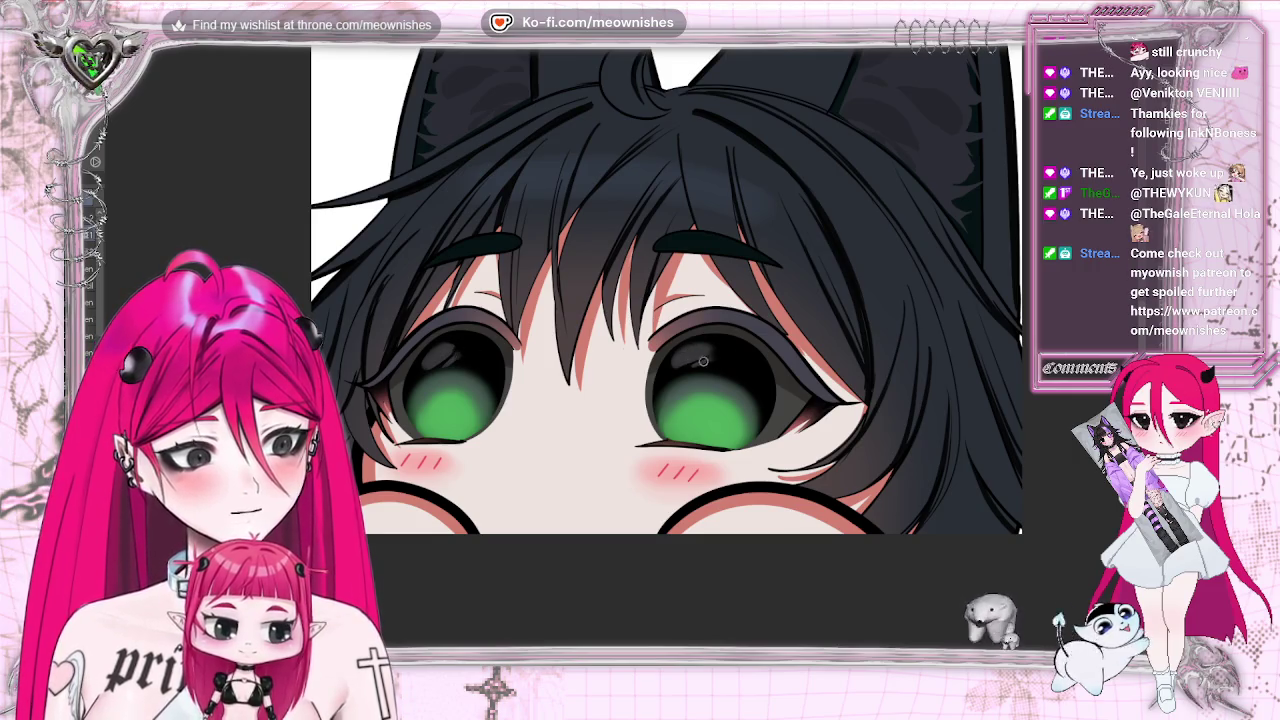
# Reshape the dark upper part of the left iris with a lasso selection and transform.
pyautogui.scroll(-5, 640, 300)
pyautogui.scroll(-2, 640, 300)
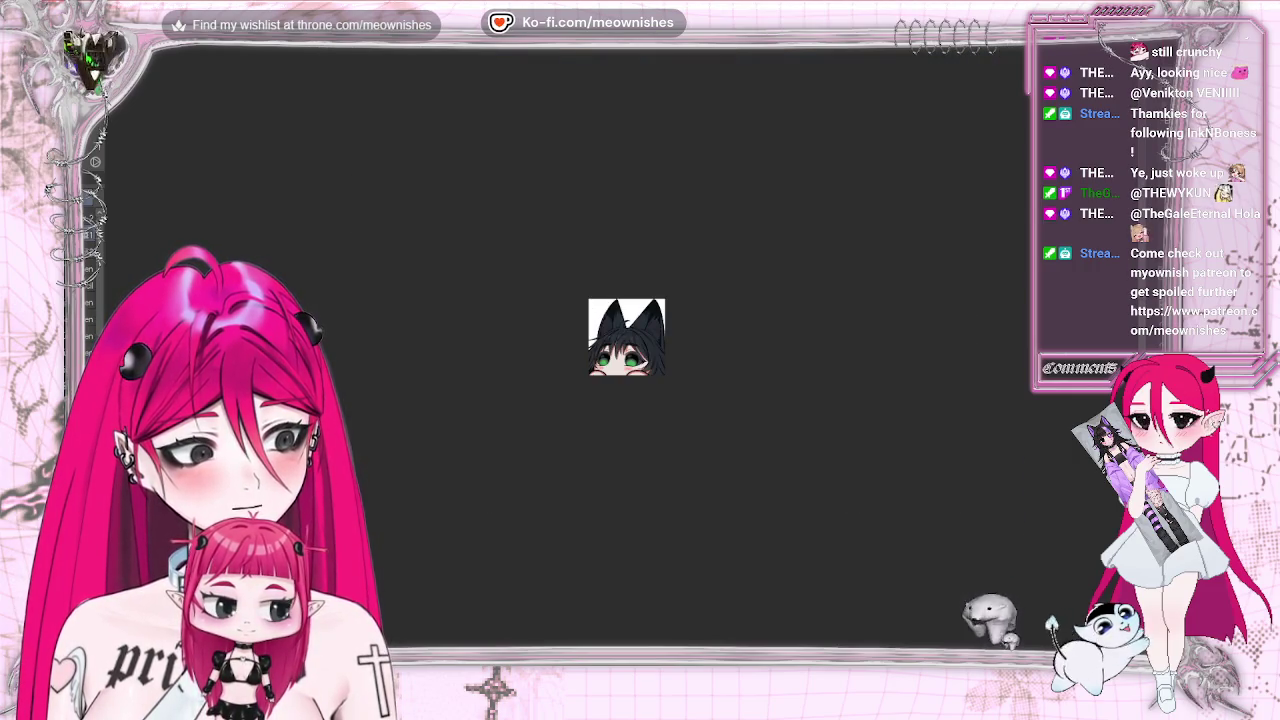
pyautogui.scroll(10, 660, 330)
pyautogui.scroll(-5, 640, 340)
pyautogui.scroll(4, 640, 340)
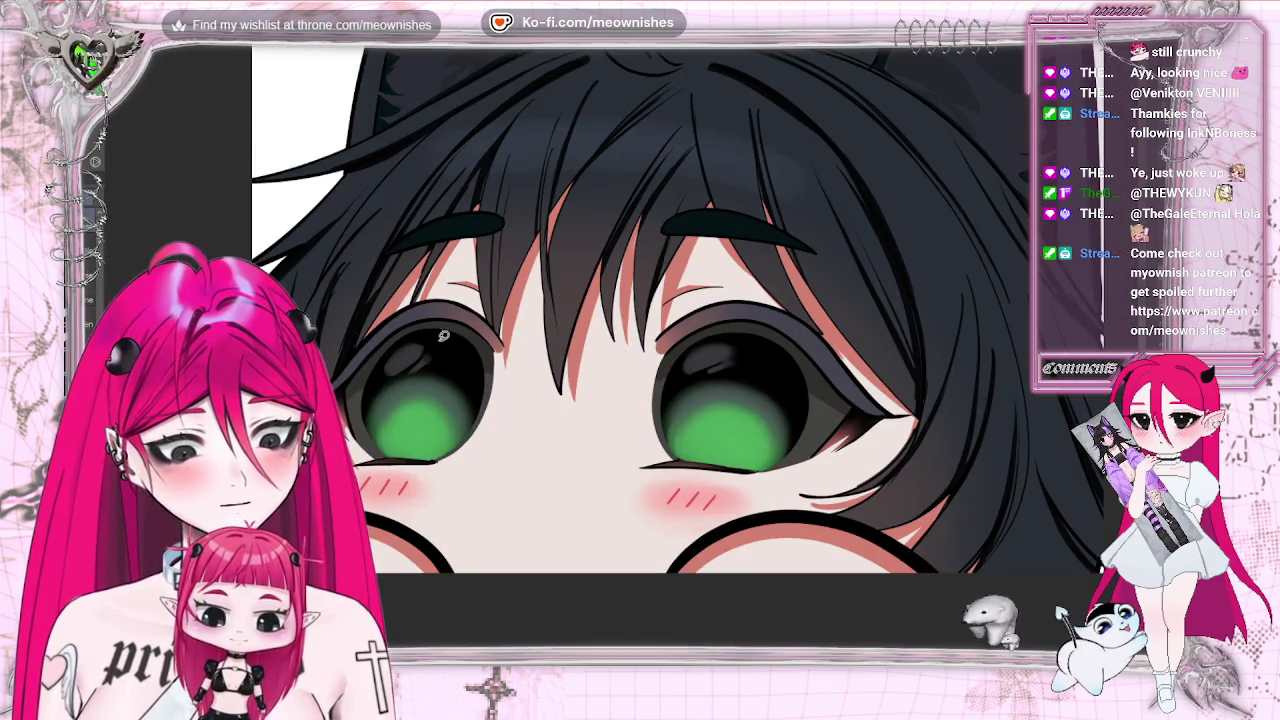
pyautogui.moveTo(443, 336); pyautogui.dragTo(455, 350)
pyautogui.click(465, 434)
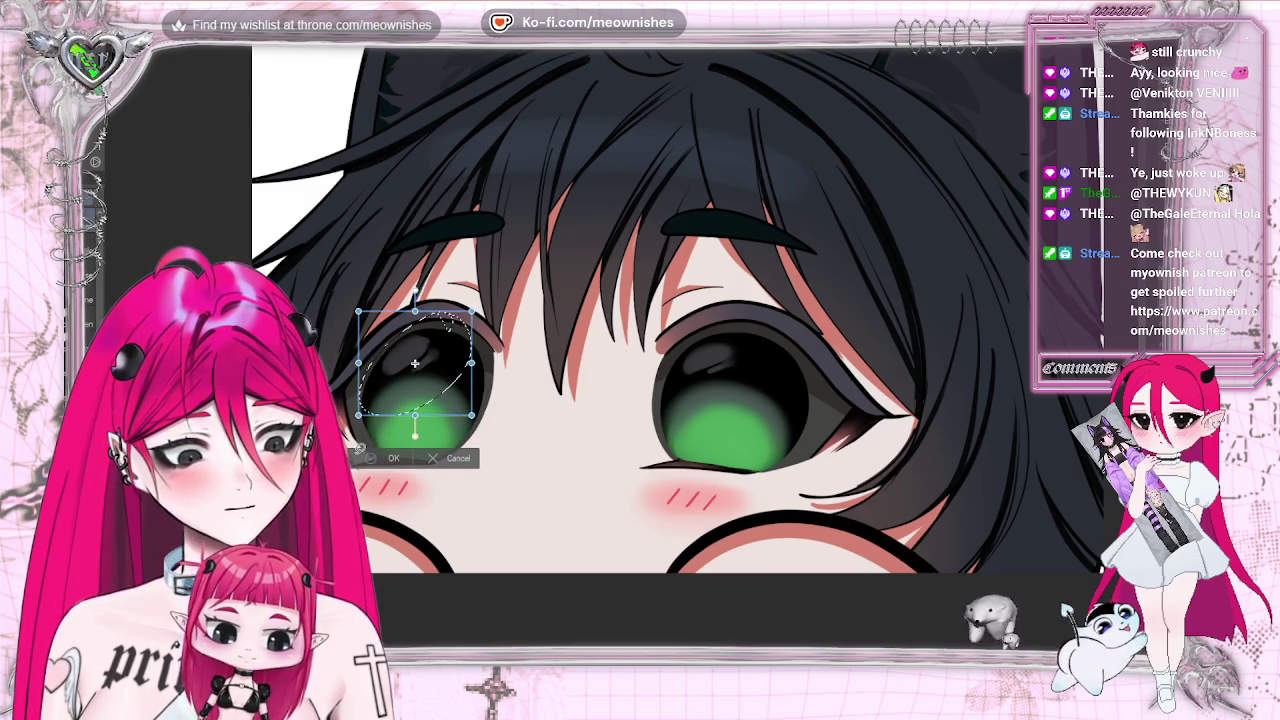
pyautogui.press('Return')
# Stretch the upper part of the right iris up and to the right to match the left.
pyautogui.moveTo(725, 325); pyautogui.dragTo(650, 360)
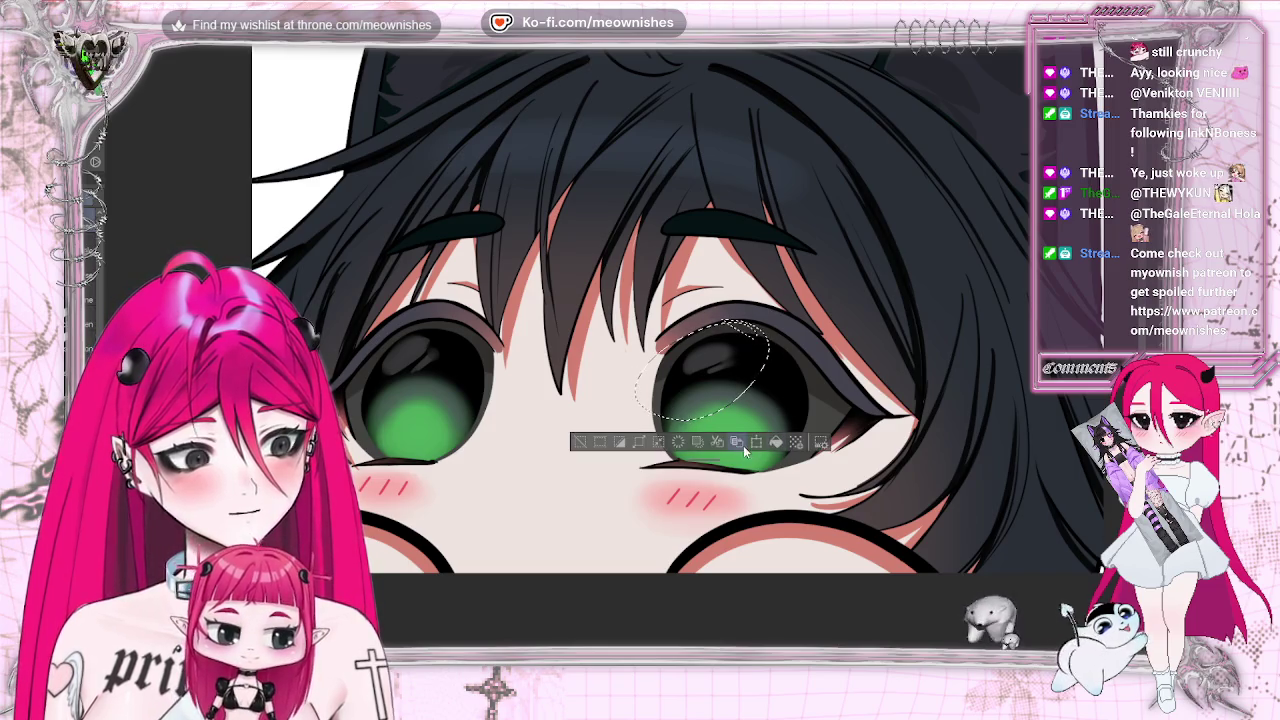
pyautogui.click(740, 444)
pyautogui.moveTo(770, 320); pyautogui.dragTo(787, 300)
pyautogui.moveTo(745, 370); pyautogui.dragTo(741, 374)
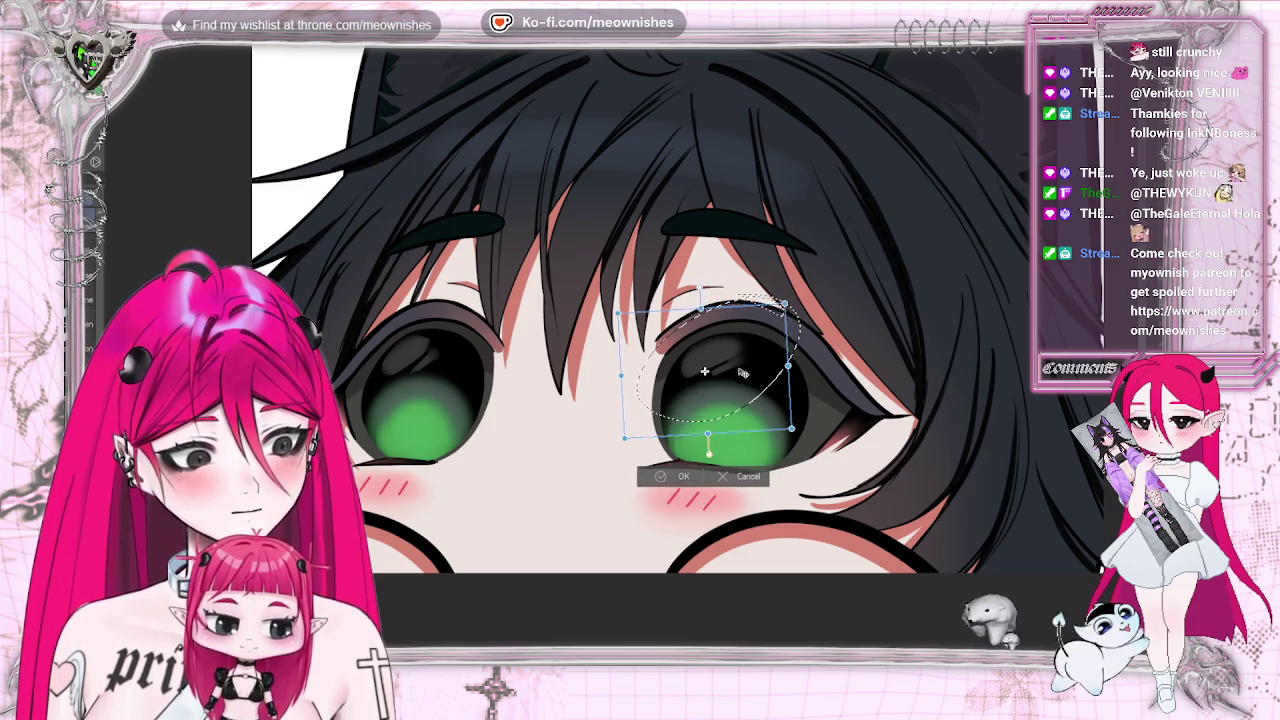
pyautogui.click(683, 476)
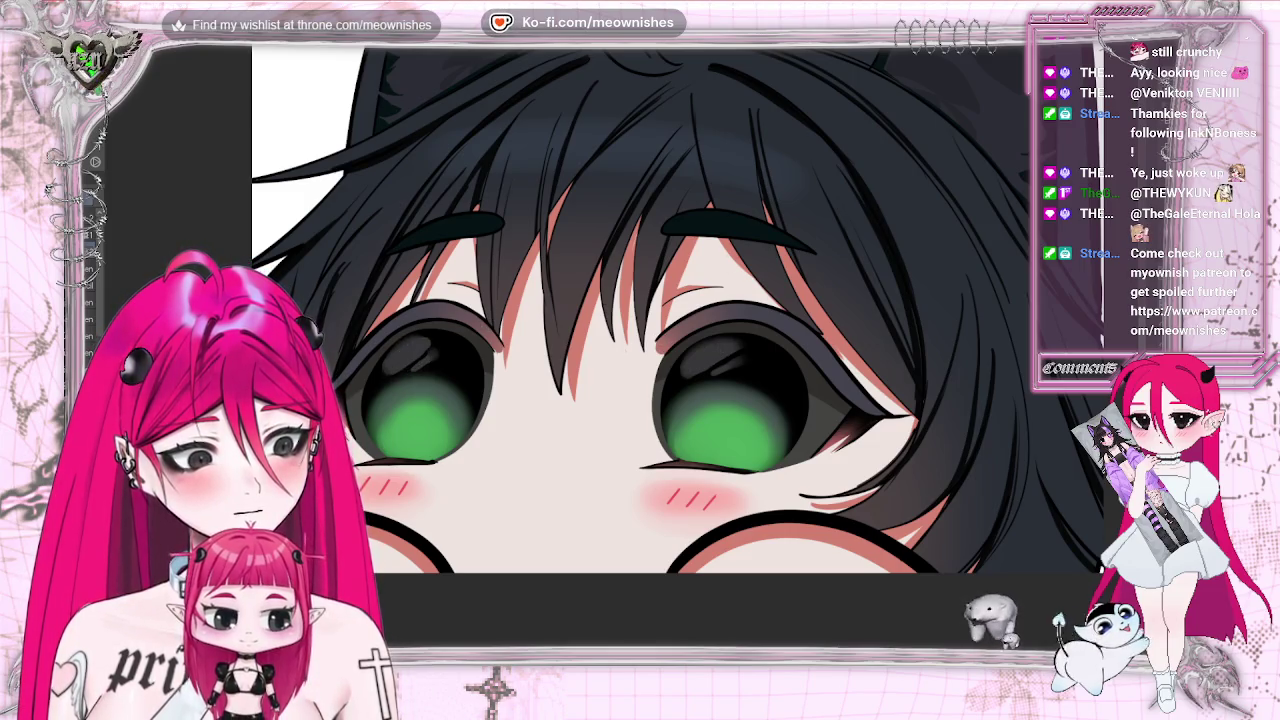
pyautogui.scroll(-5, 625, 345)
pyautogui.scroll(-3, 625, 345)
pyautogui.scroll(-2, 625, 345)
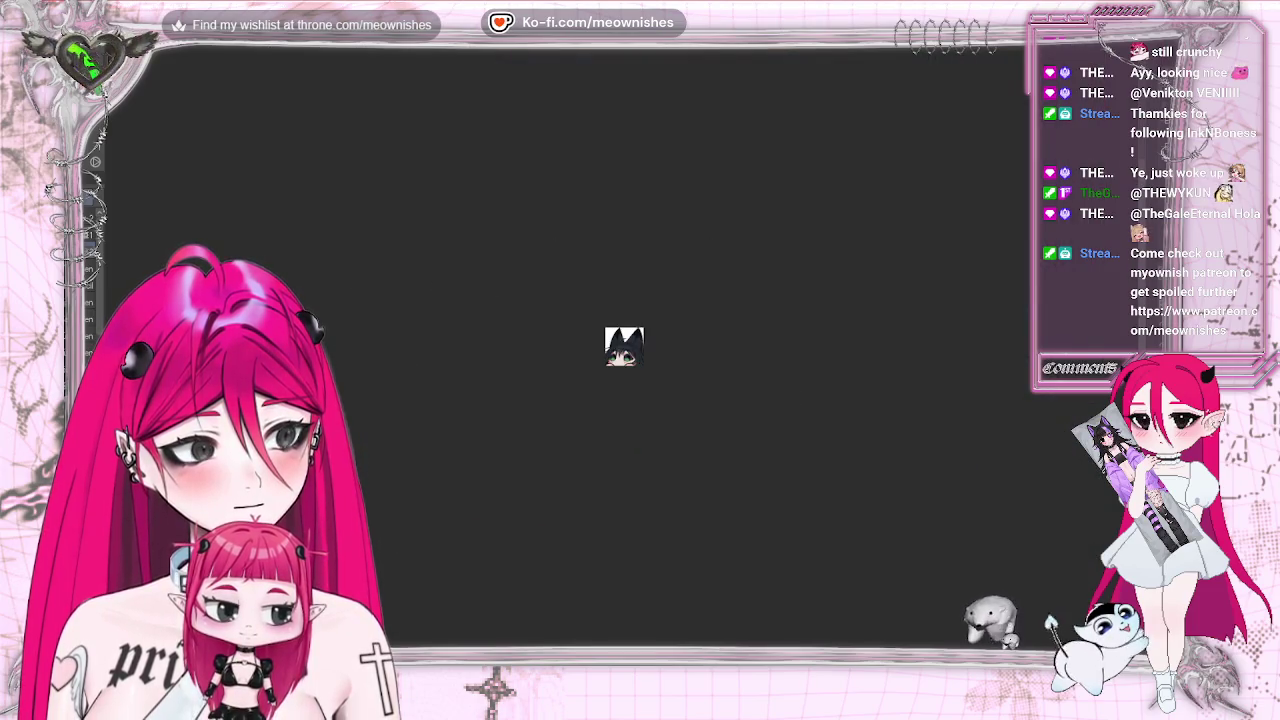
pyautogui.scroll(5, 625, 345)
pyautogui.scroll(3, 625, 345)
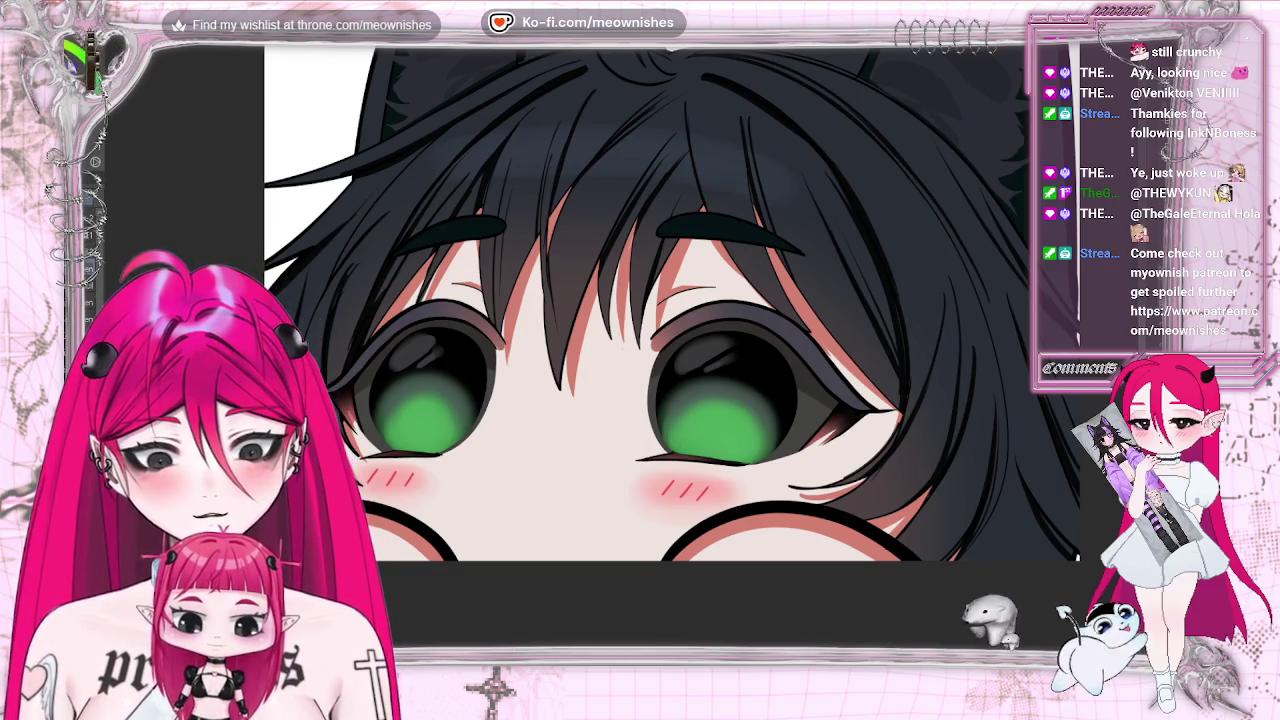
pyautogui.hotkey('ctrl', '0')
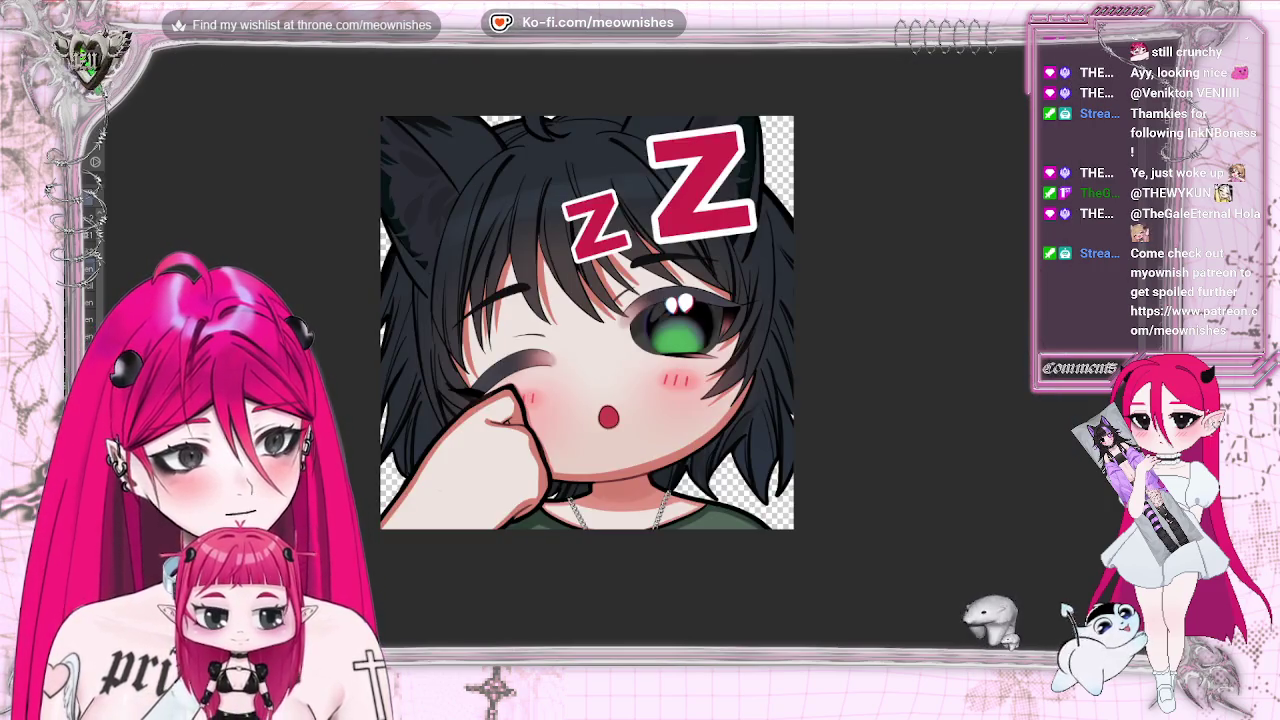
pyautogui.hotkey('ctrl', 'Tab')
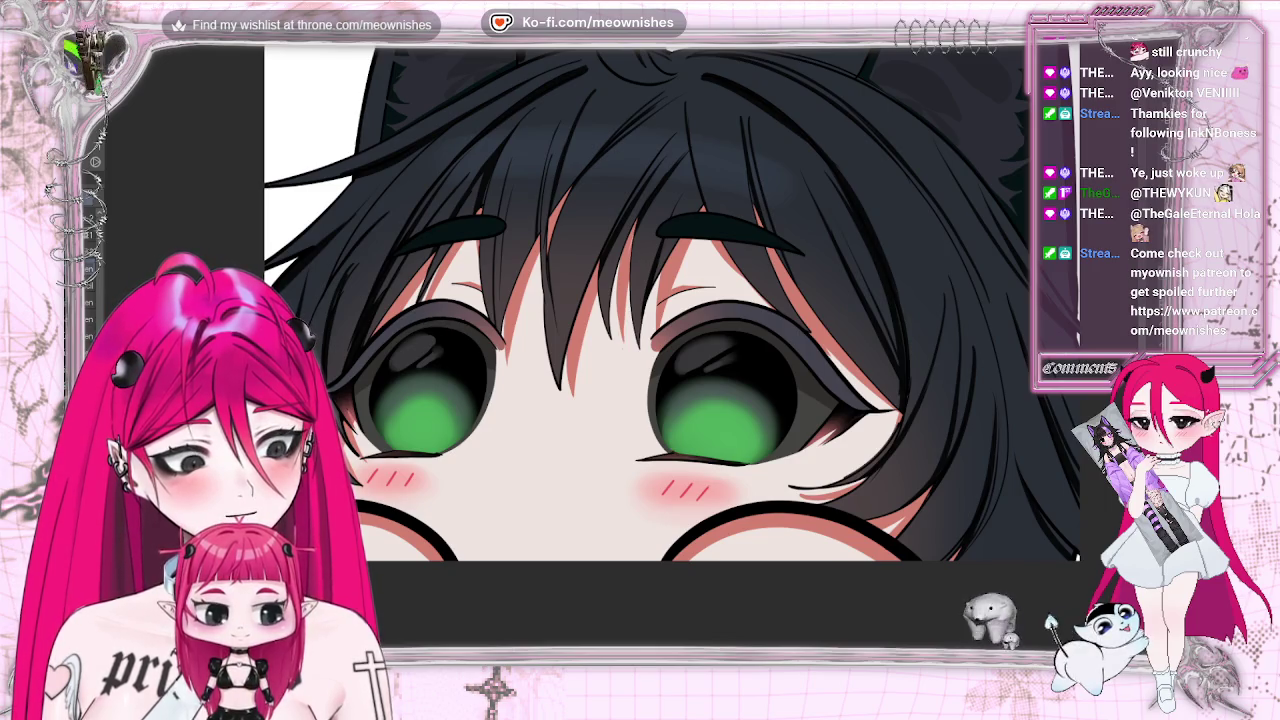
# Dab a solid white highlight near the top of the left iris.
pyautogui.click(456, 330)
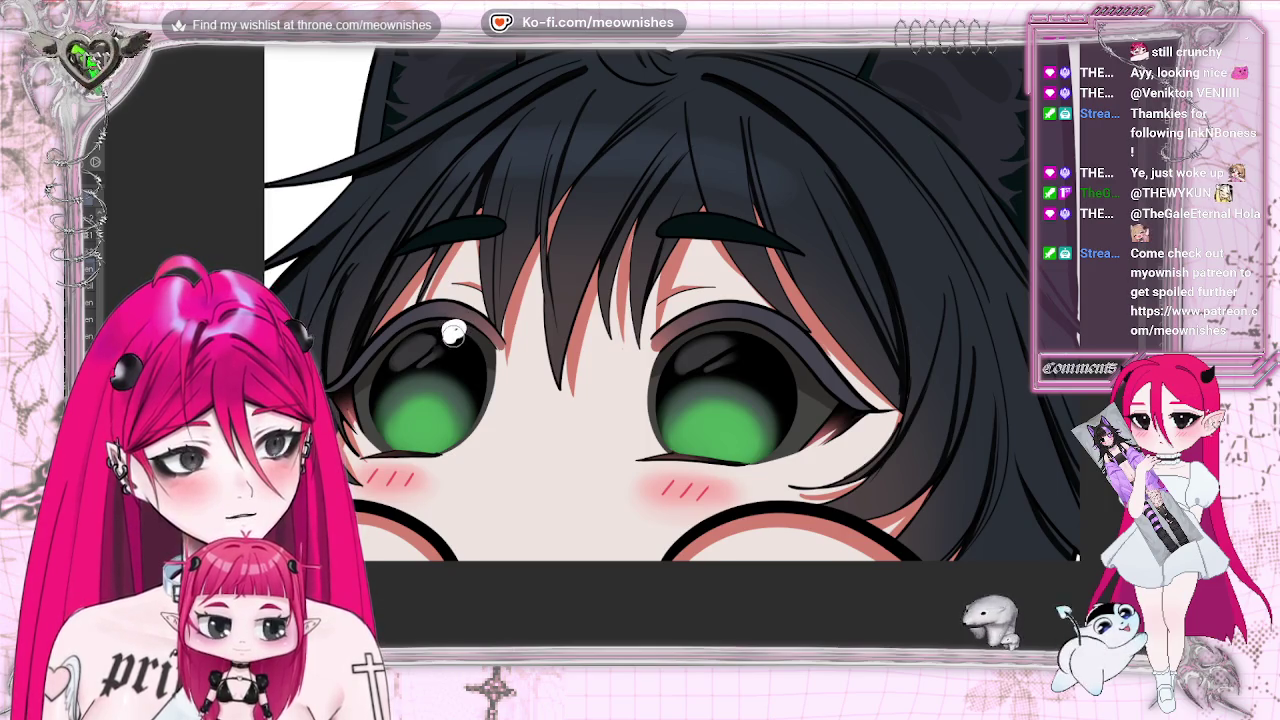
pyautogui.click(451, 331)
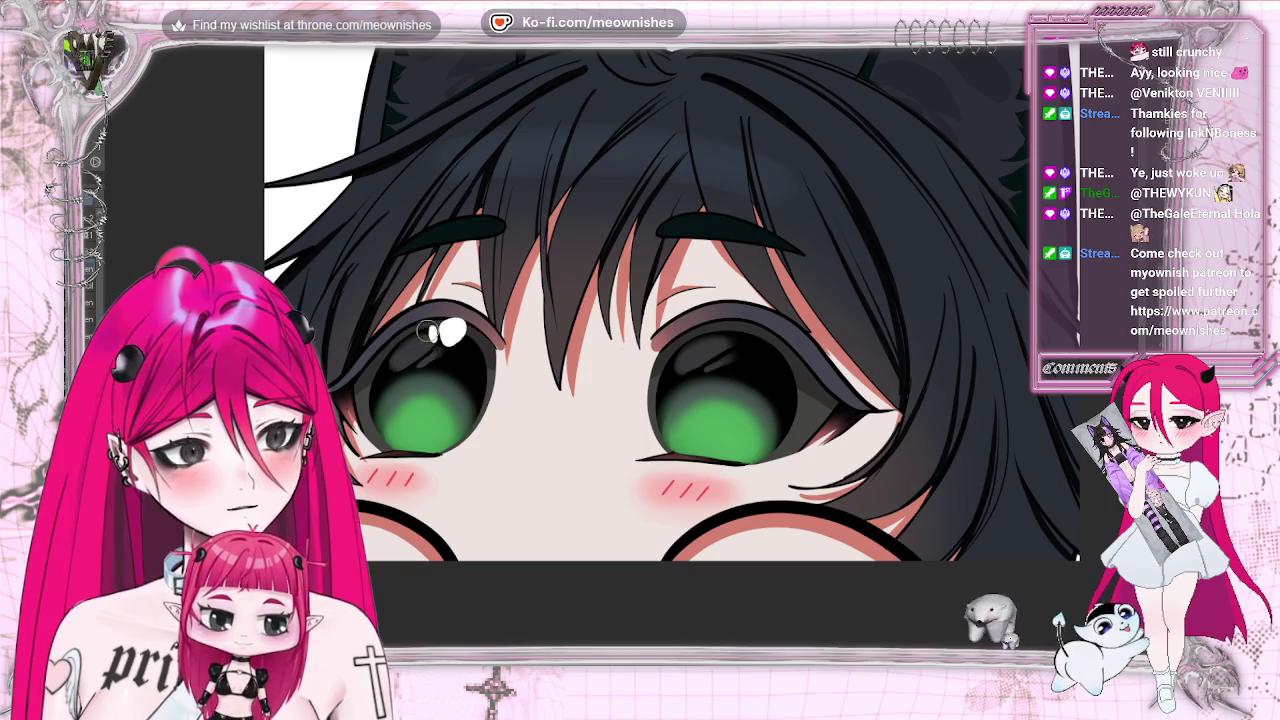
pyautogui.scroll(-5, 627, 352)
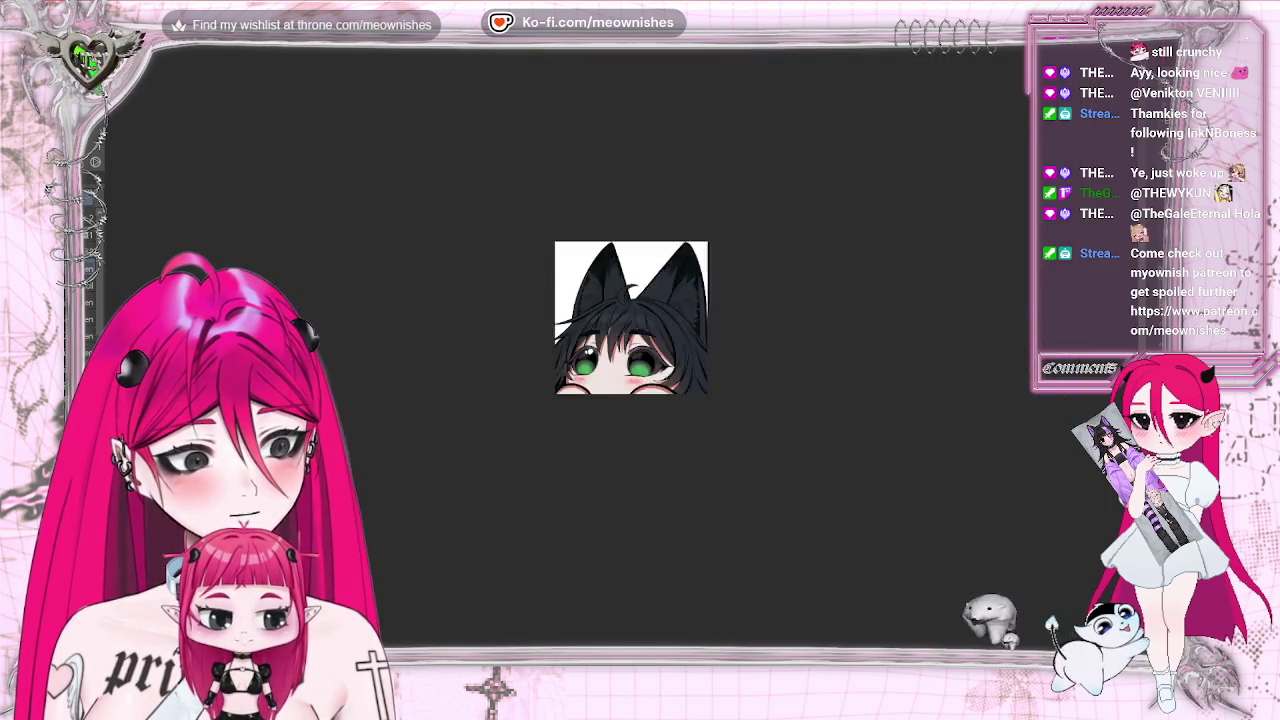
pyautogui.scroll(-2, 627, 352)
pyautogui.scroll(-2, 627, 352)
pyautogui.scroll(-2, 624, 348)
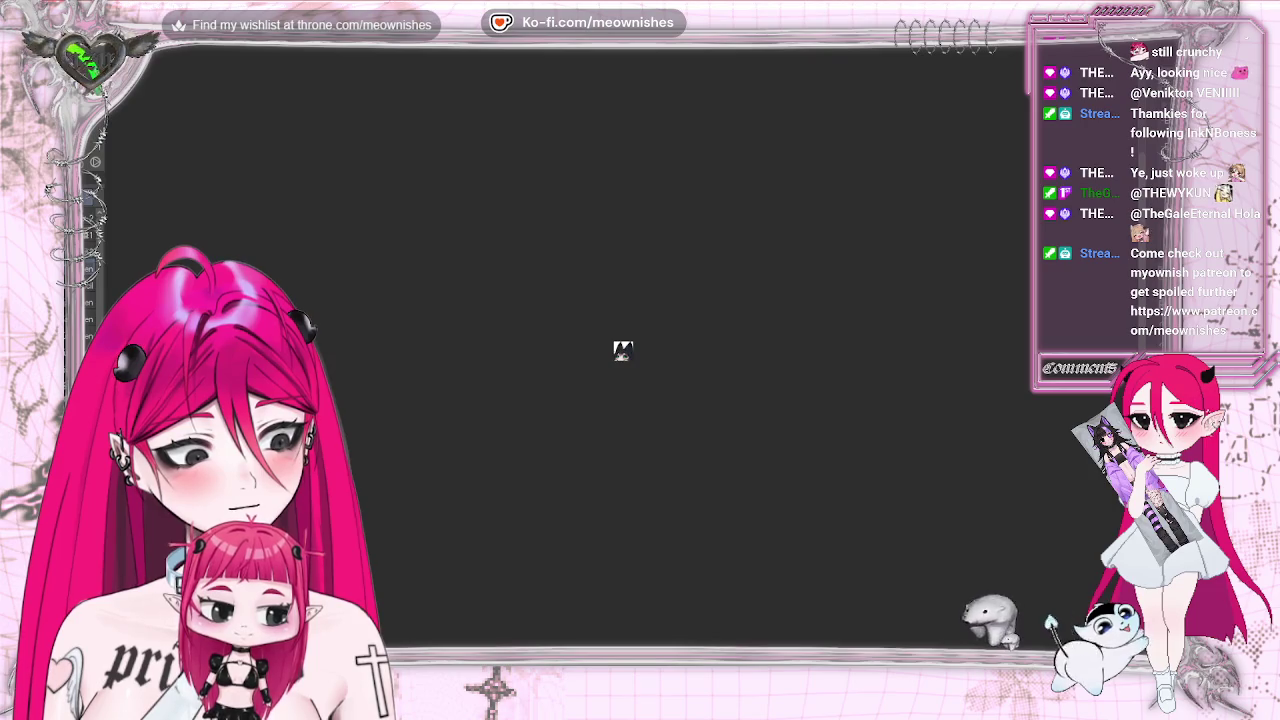
pyautogui.scroll(5, 623, 348)
pyautogui.scroll(5, 623, 348)
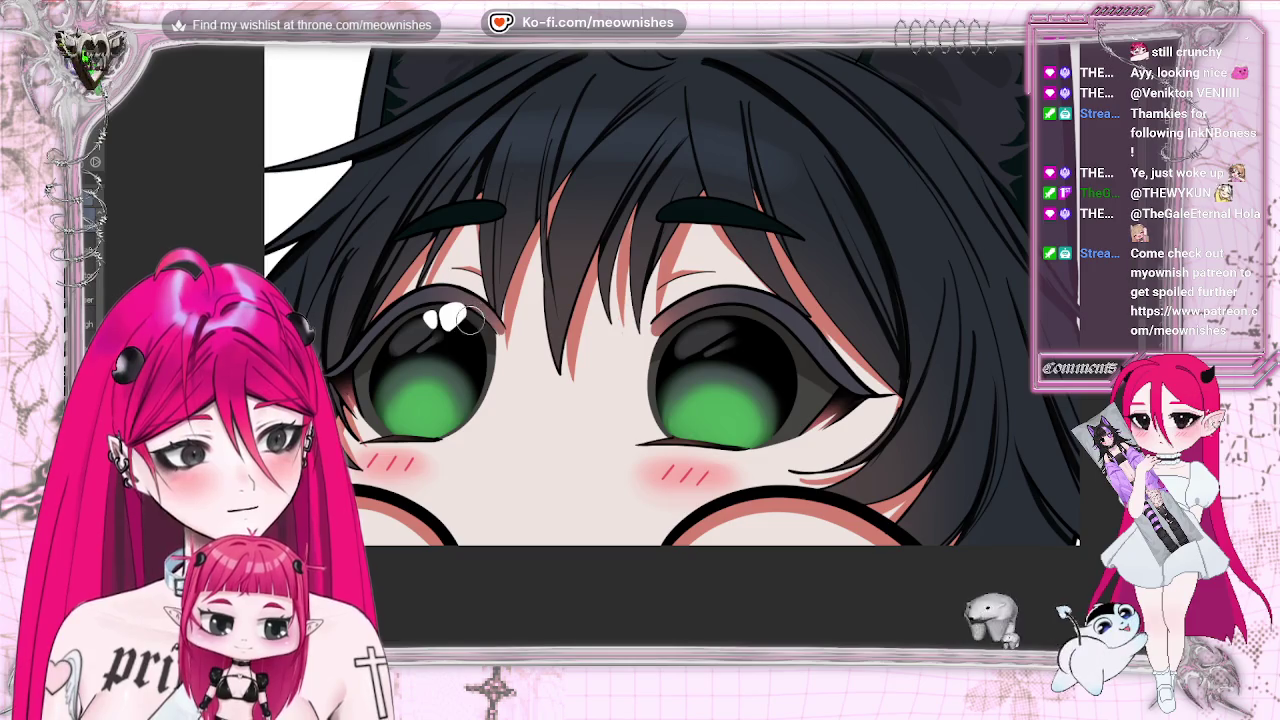
# Enlarge the left eye's white highlight up and to the right with Ctrl+T.
pyautogui.hotkey('ctrl', 't')
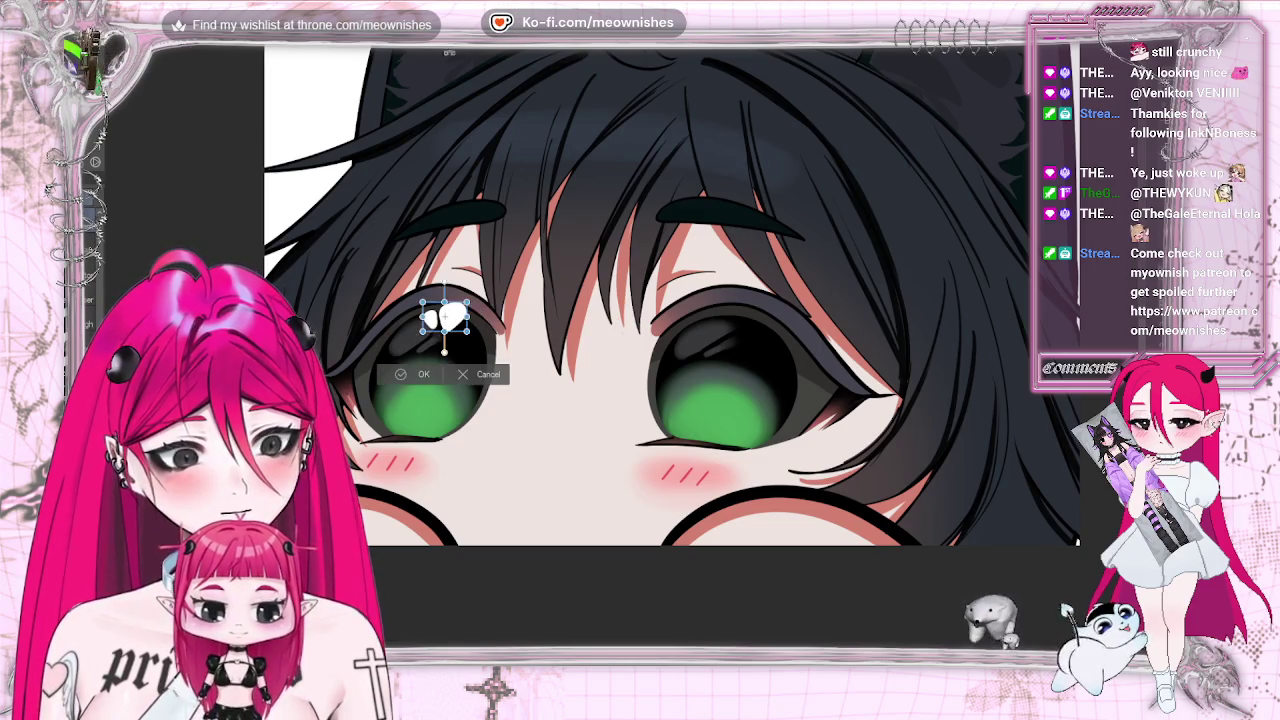
pyautogui.moveTo(468, 300)
pyautogui.mouseDown()
pyautogui.moveTo(484, 292)
pyautogui.moveTo(432, 314)
pyautogui.mouseUp()
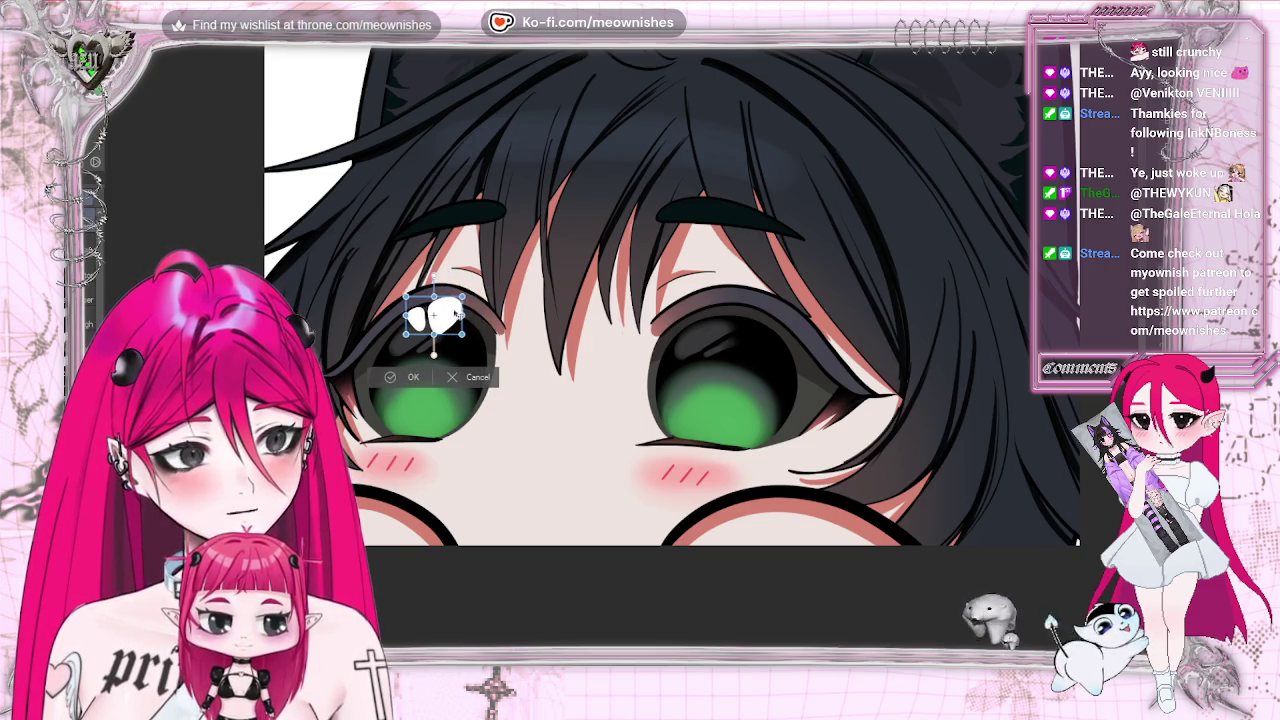
pyautogui.click(398, 377)
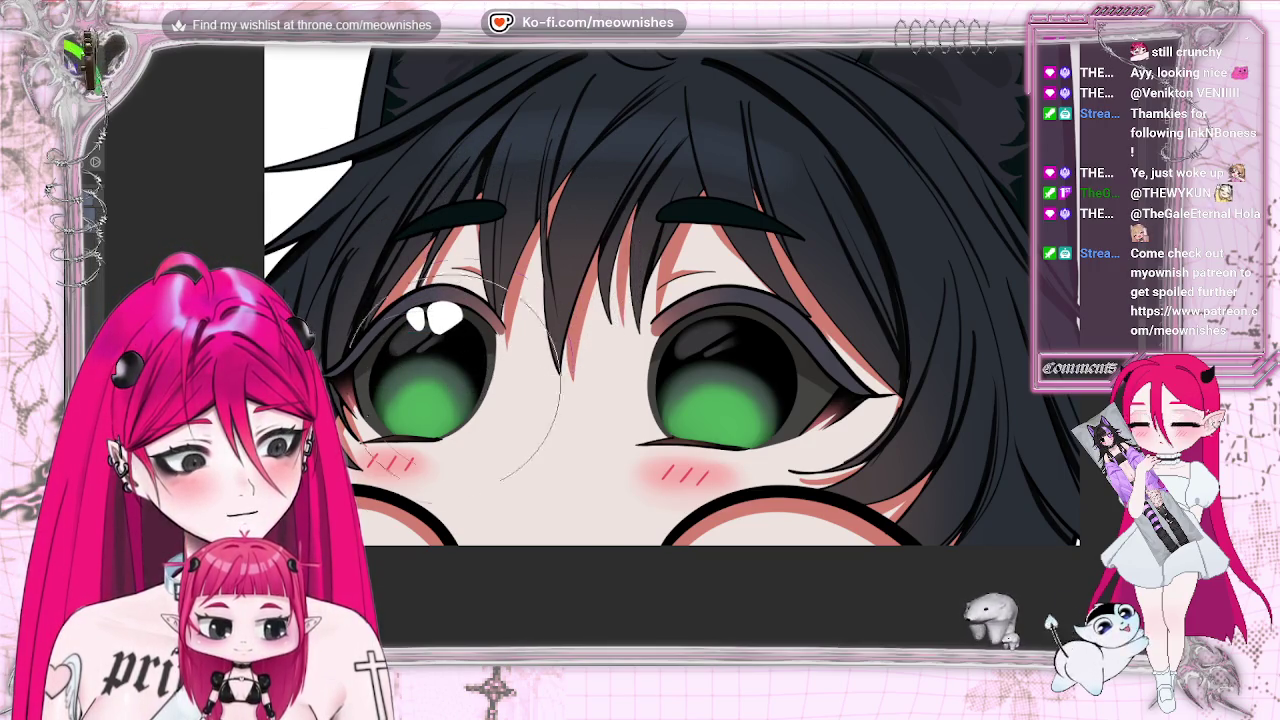
pyautogui.scroll(-10, 623, 350)
pyautogui.scroll(-3, 623, 350)
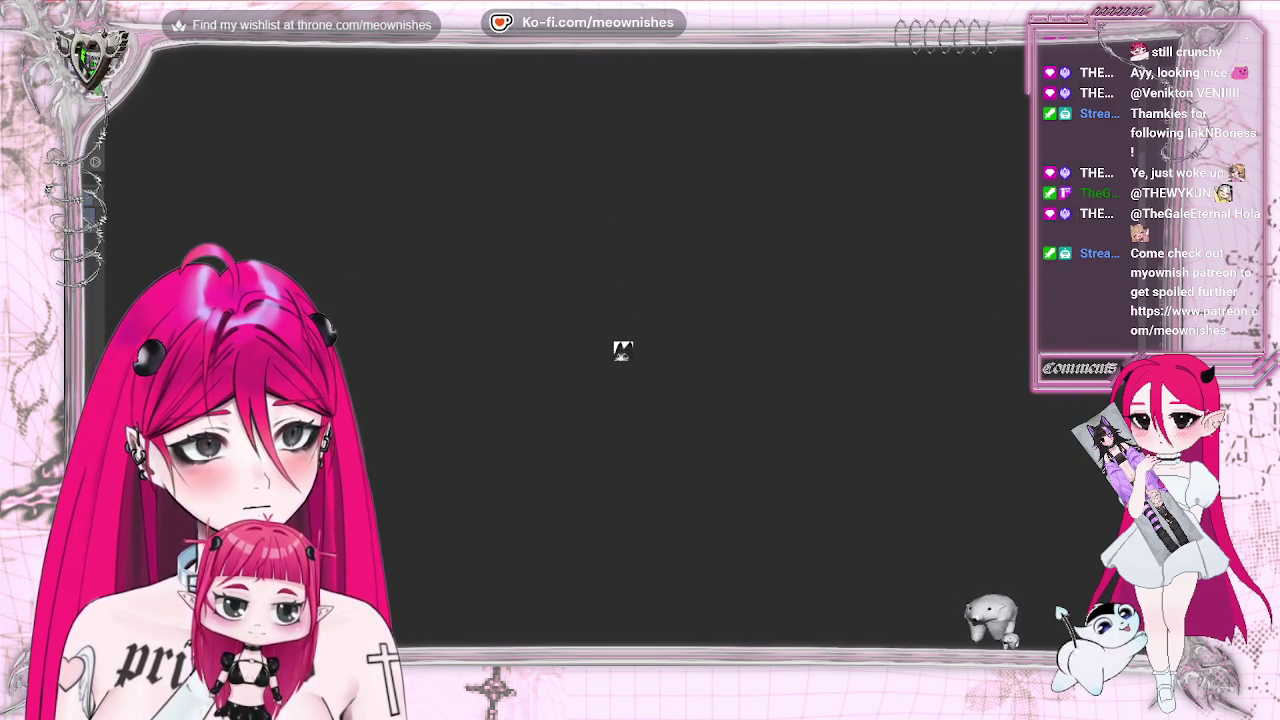
pyautogui.scroll(1, 624, 346)
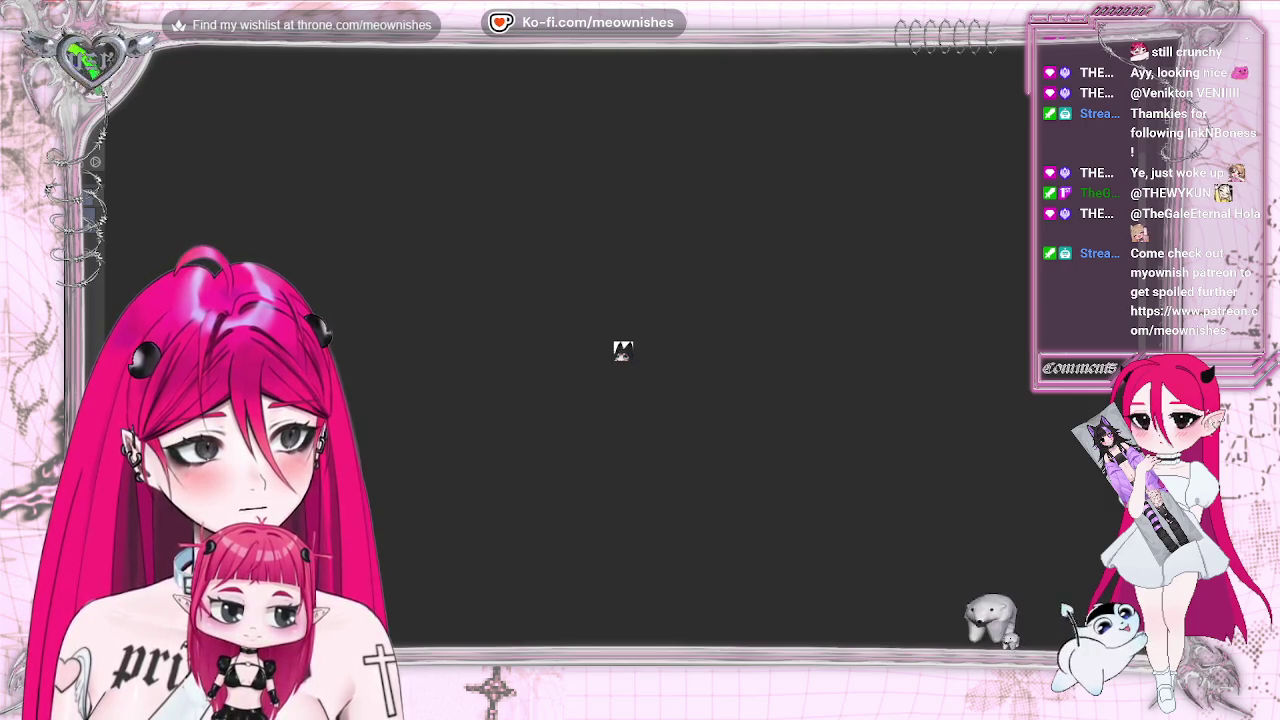
pyautogui.scroll(2, 626, 336)
pyautogui.scroll(10, 626, 336)
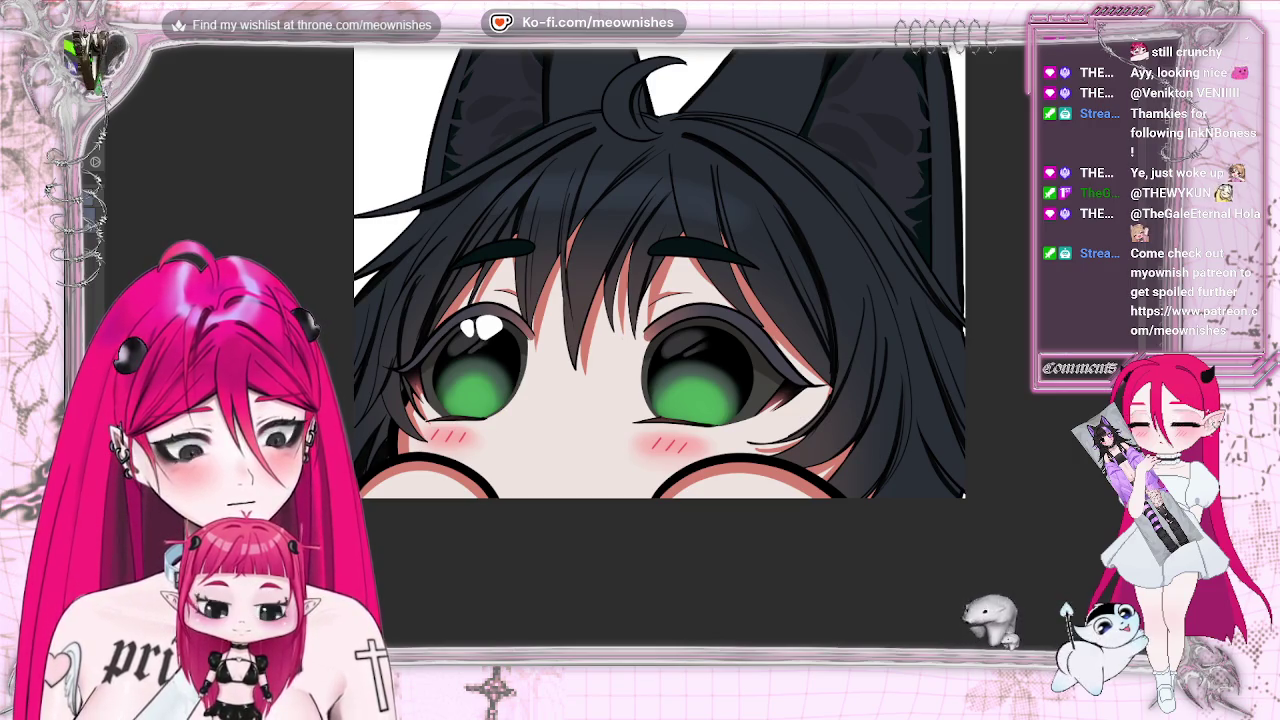
# Expand the highlight selection by 4 px, then deselect.
pyautogui.scroll(1, 620, 380)
pyautogui.scroll(2, 620, 380)
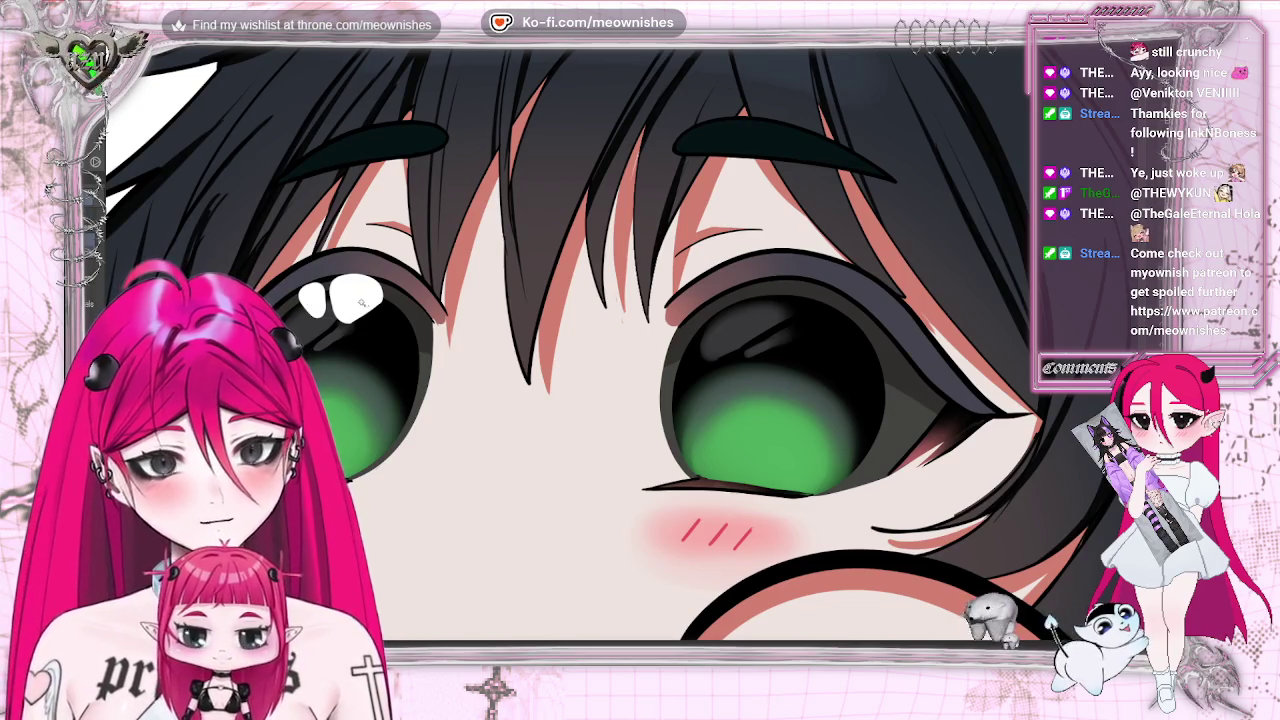
pyautogui.hotkey('ctrl', 'a')
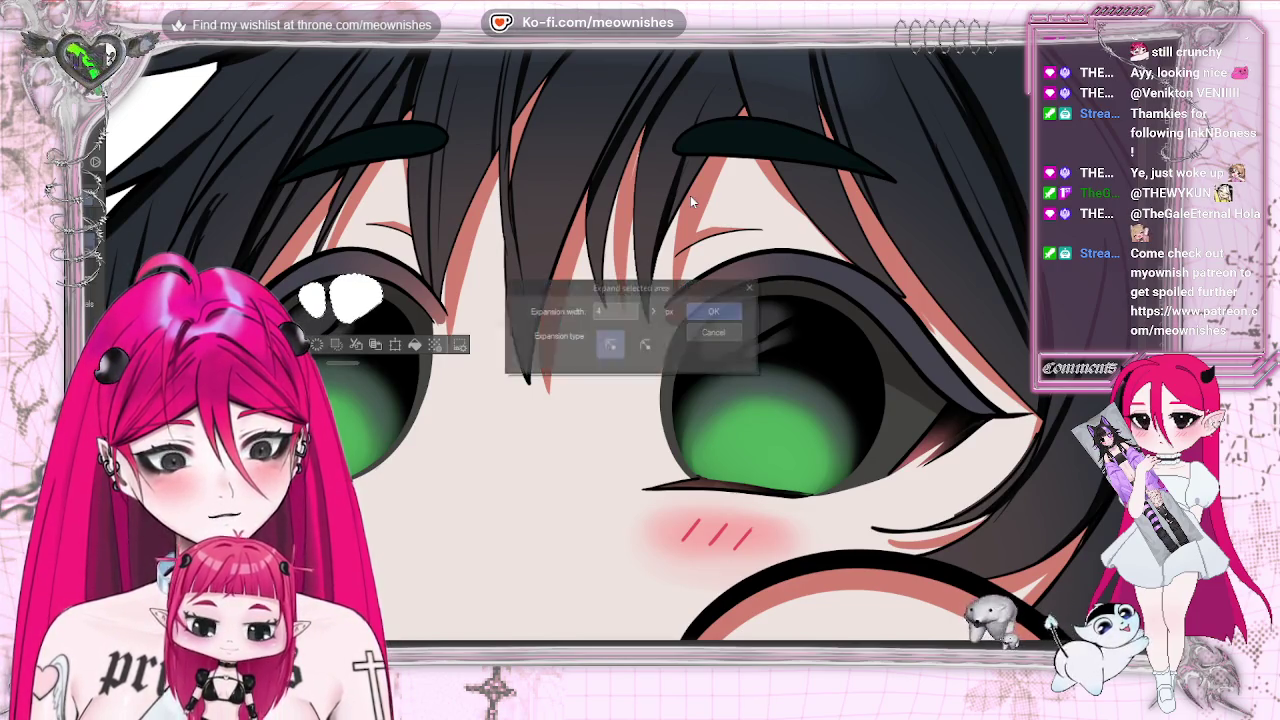
pyautogui.click(711, 310)
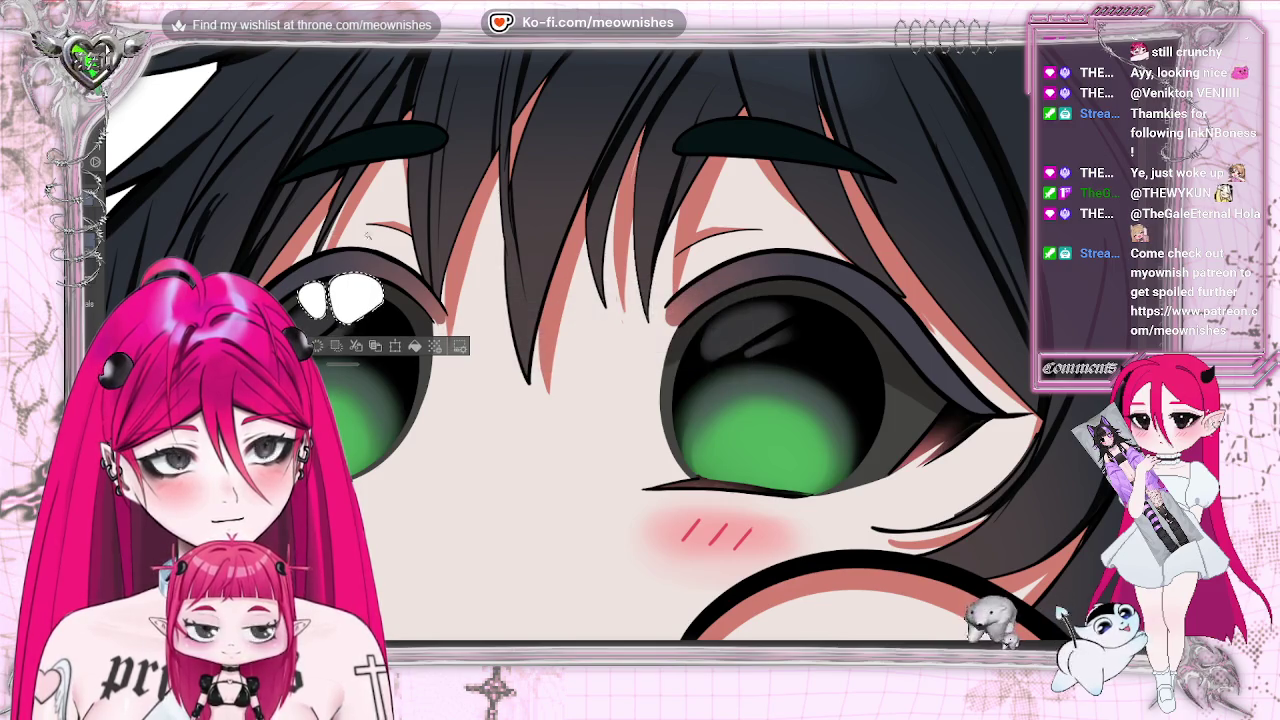
pyautogui.click(335, 346)
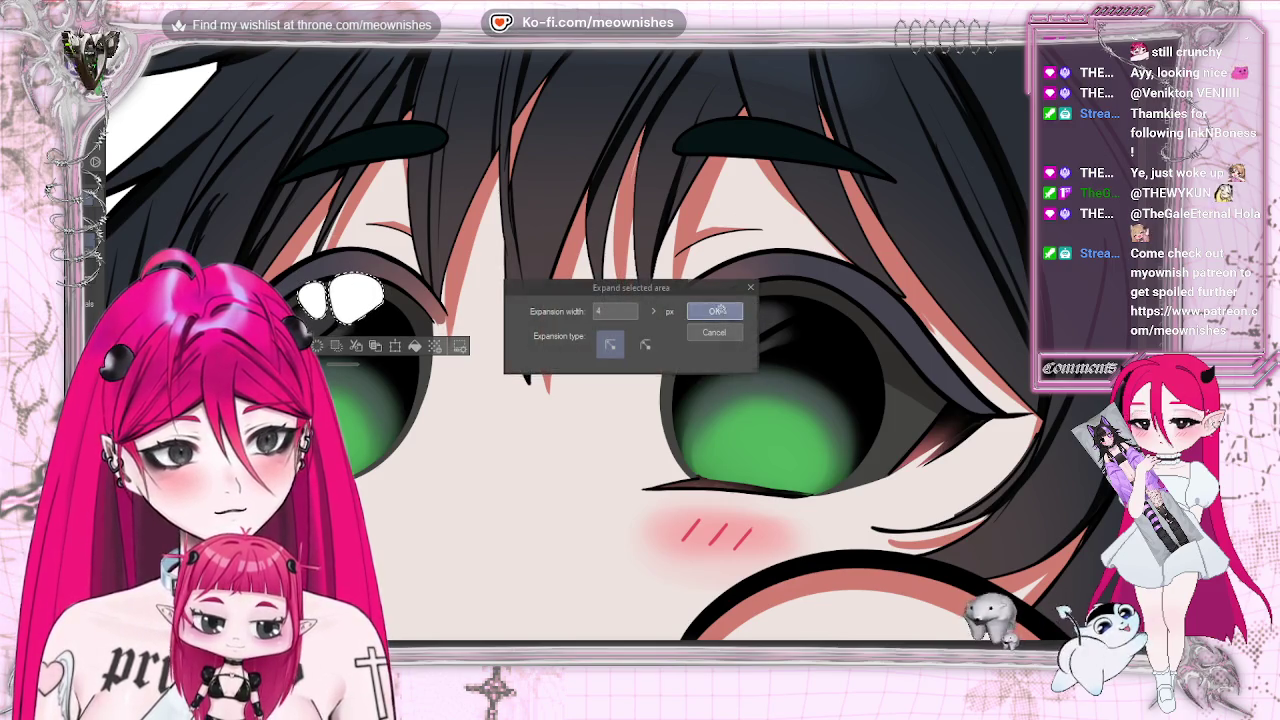
pyautogui.click(712, 310)
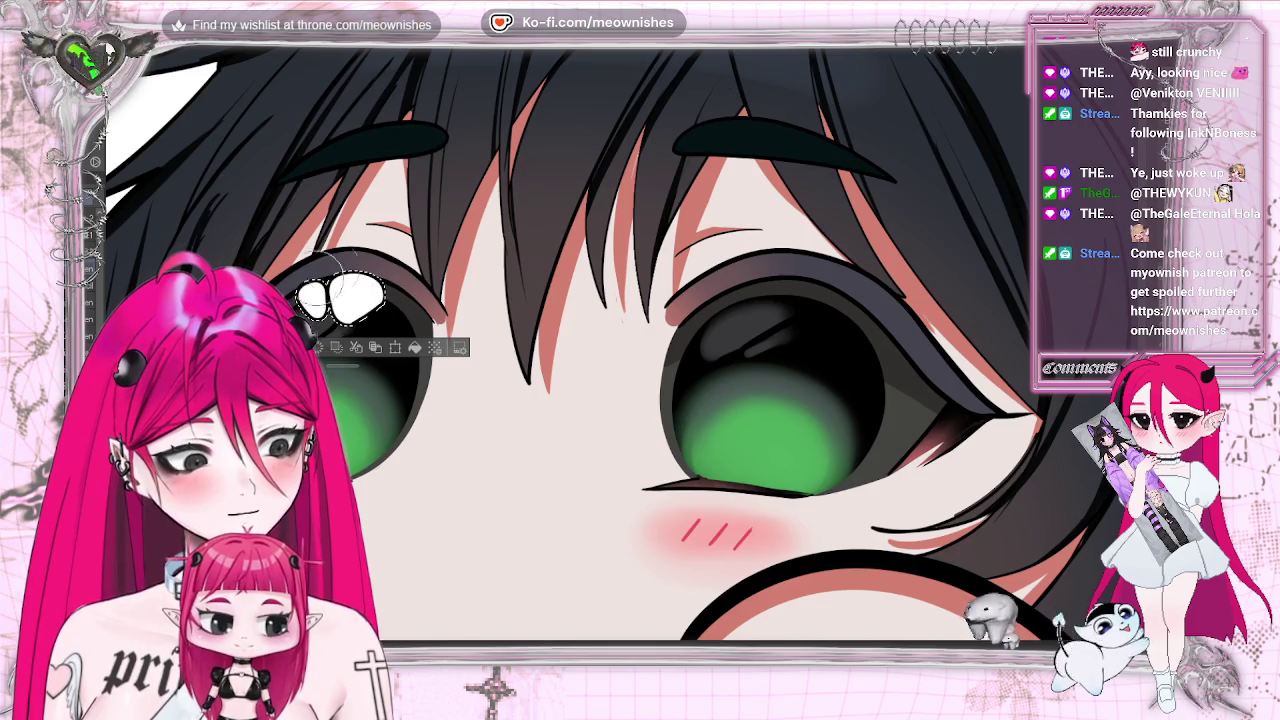
pyautogui.hotkey('ctrl', 'd')
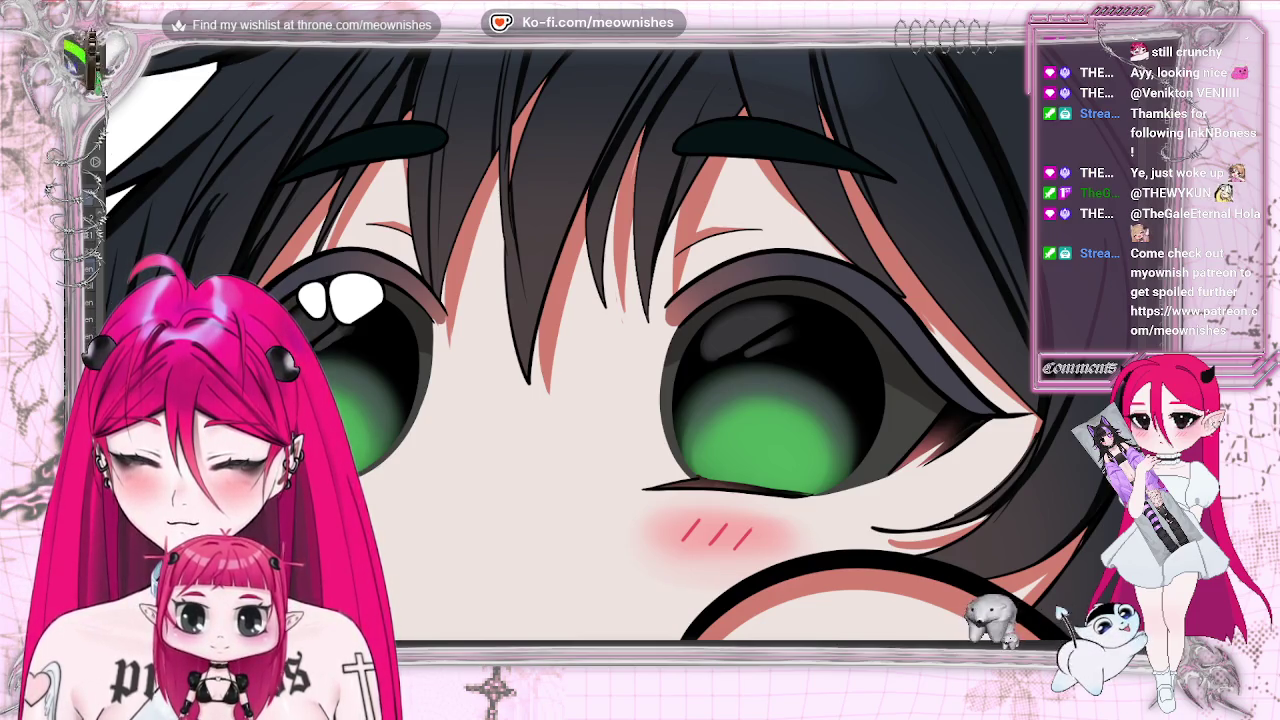
# Sample the rim colour from the sleeping emote's eye and review the whole peeking emote.
pyautogui.hotkey('ctrl', '0')
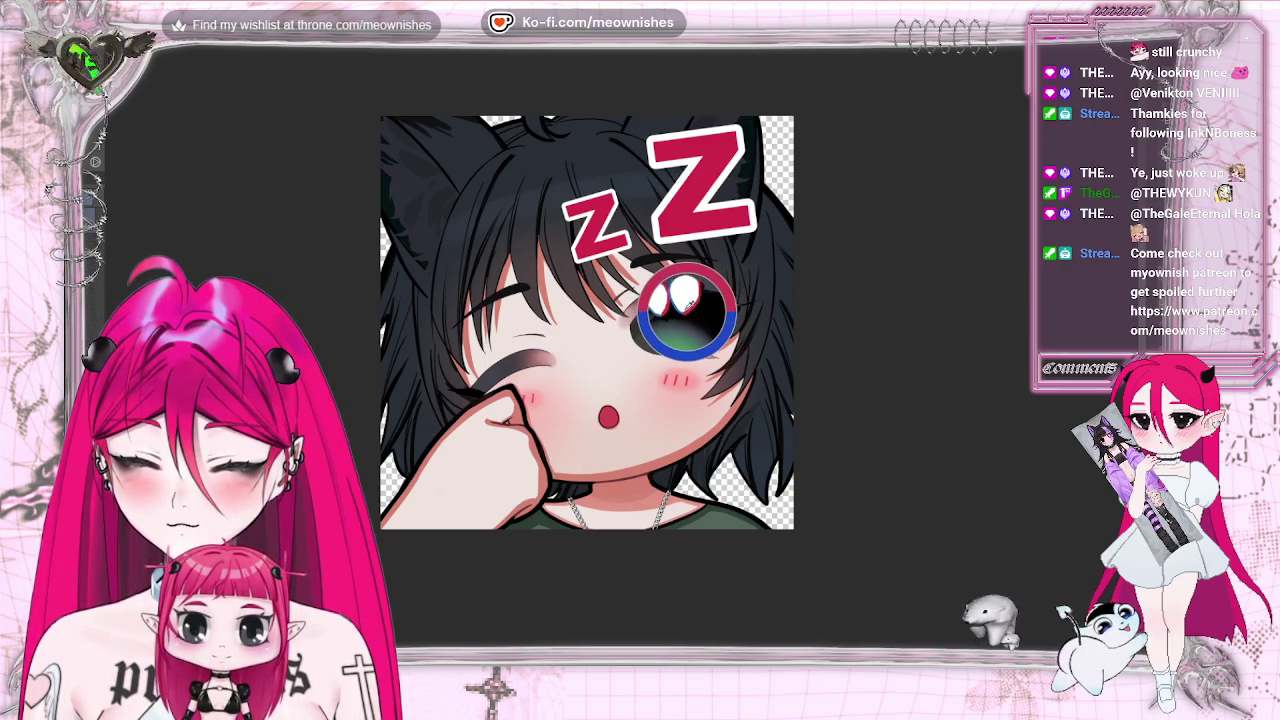
pyautogui.hotkey('ctrl', '1')
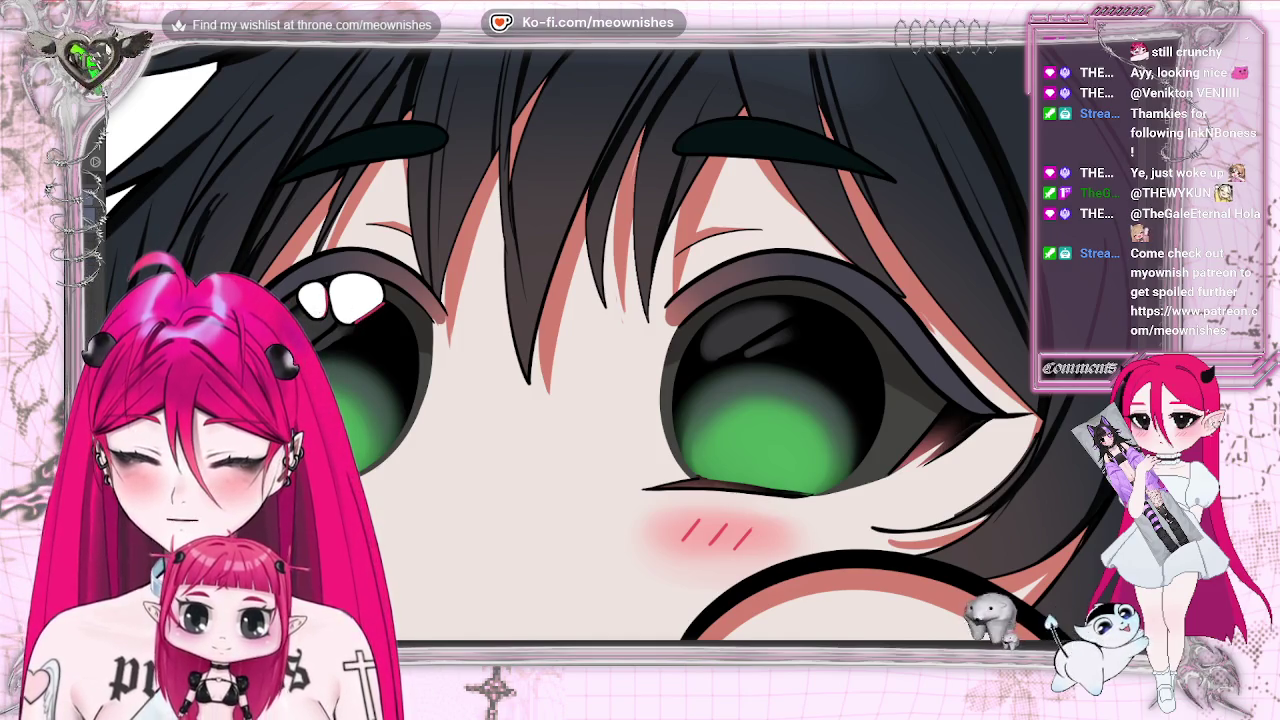
pyautogui.hotkey('ctrl', '0')
pyautogui.keyDown('alt'); pyautogui.click(665, 305); pyautogui.keyUp('alt')
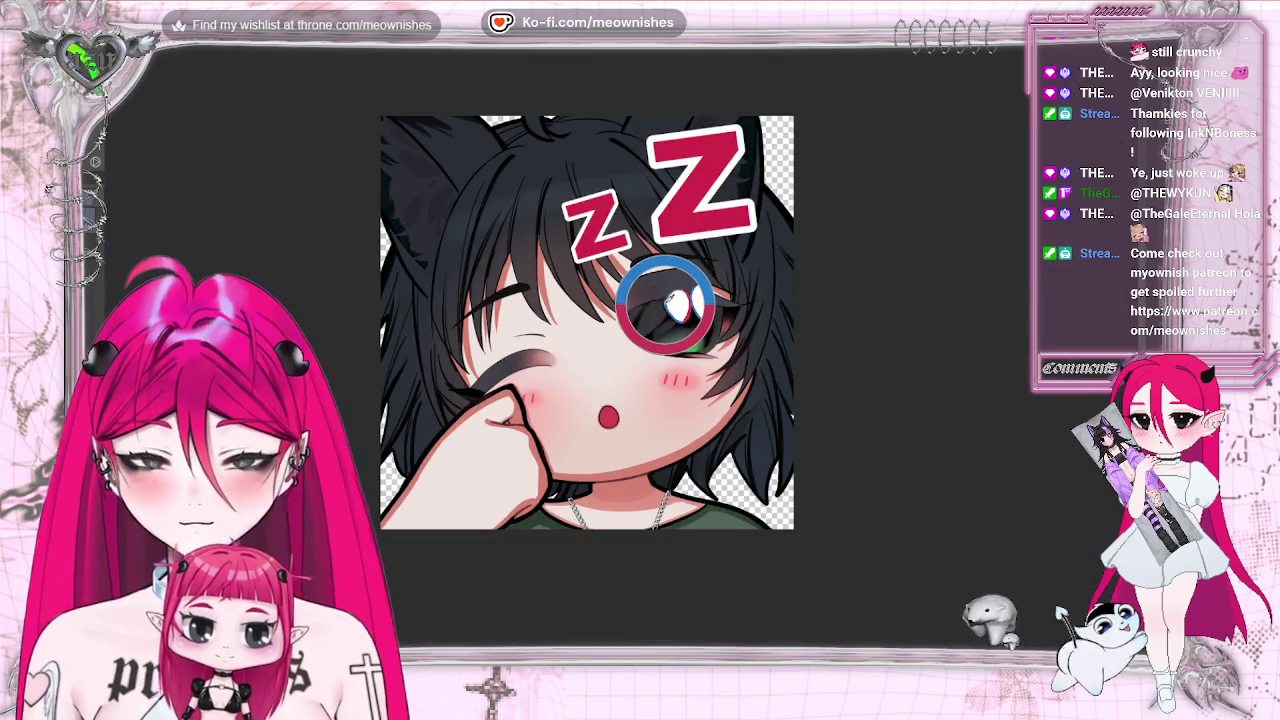
pyautogui.hotkey('ctrl', '1')
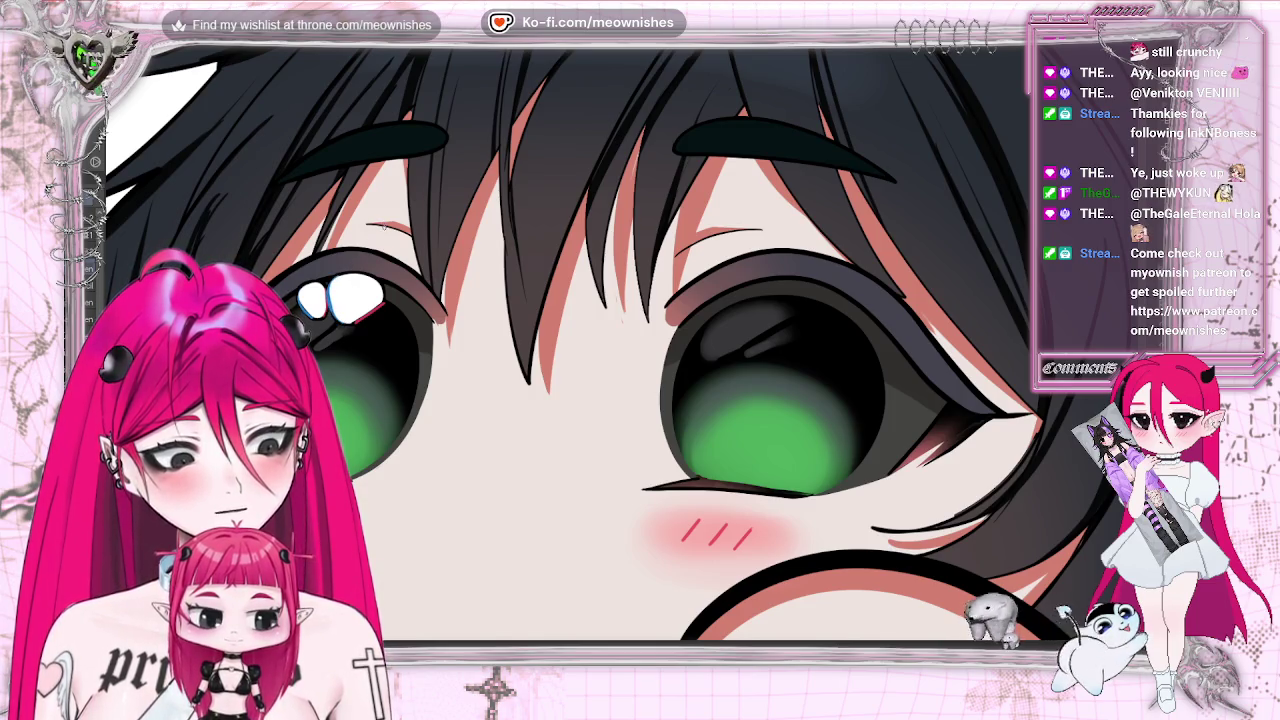
pyautogui.hotkey('ctrl', '0')
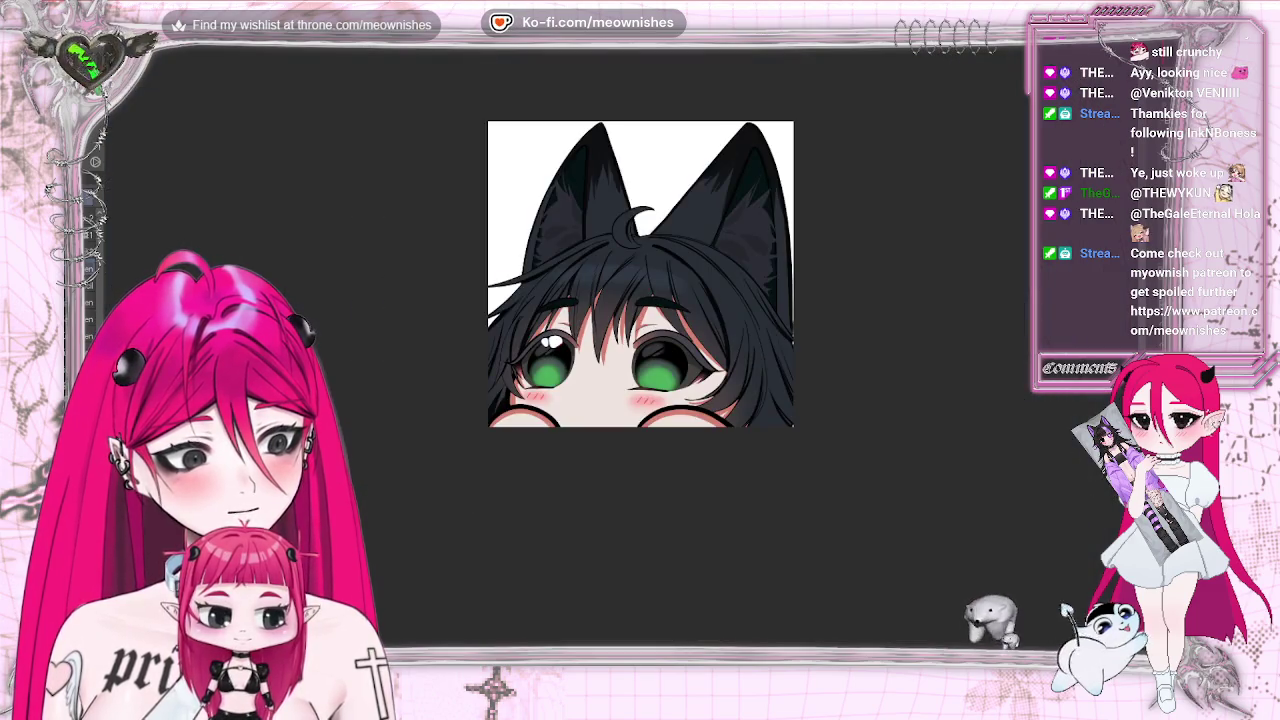
pyautogui.scroll(3, 623, 356)
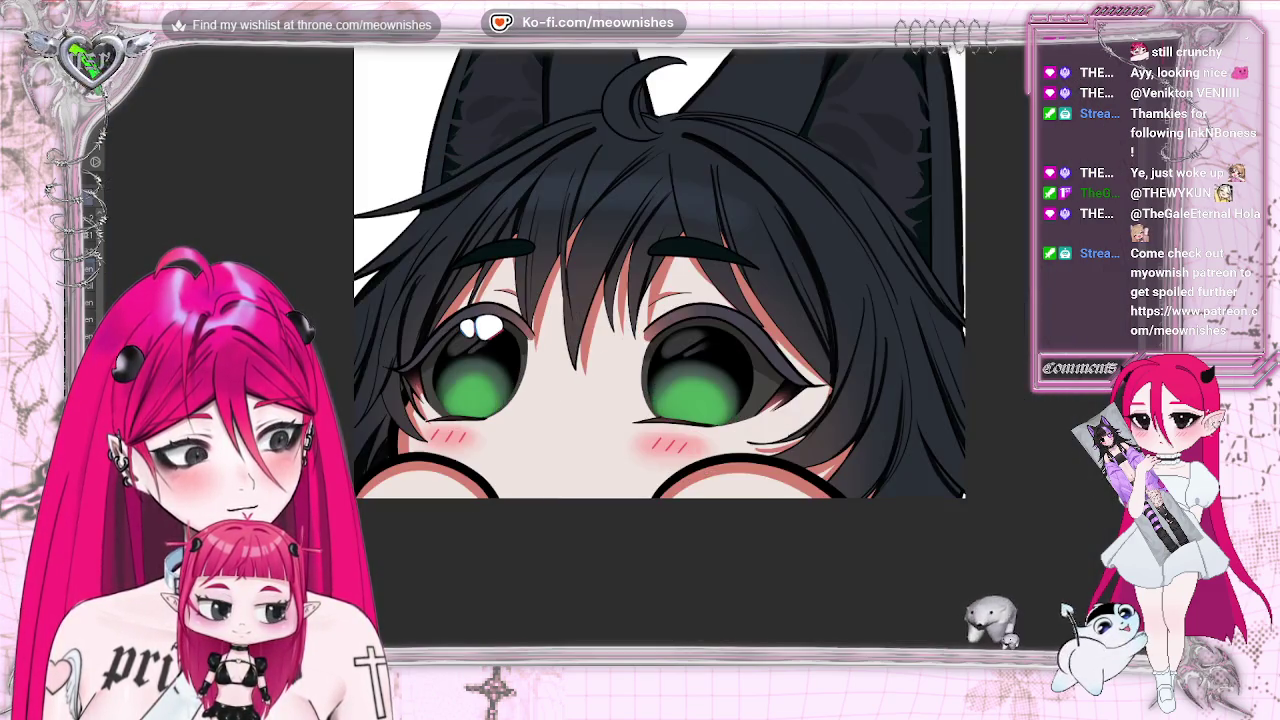
pyautogui.scroll(1, 637, 357)
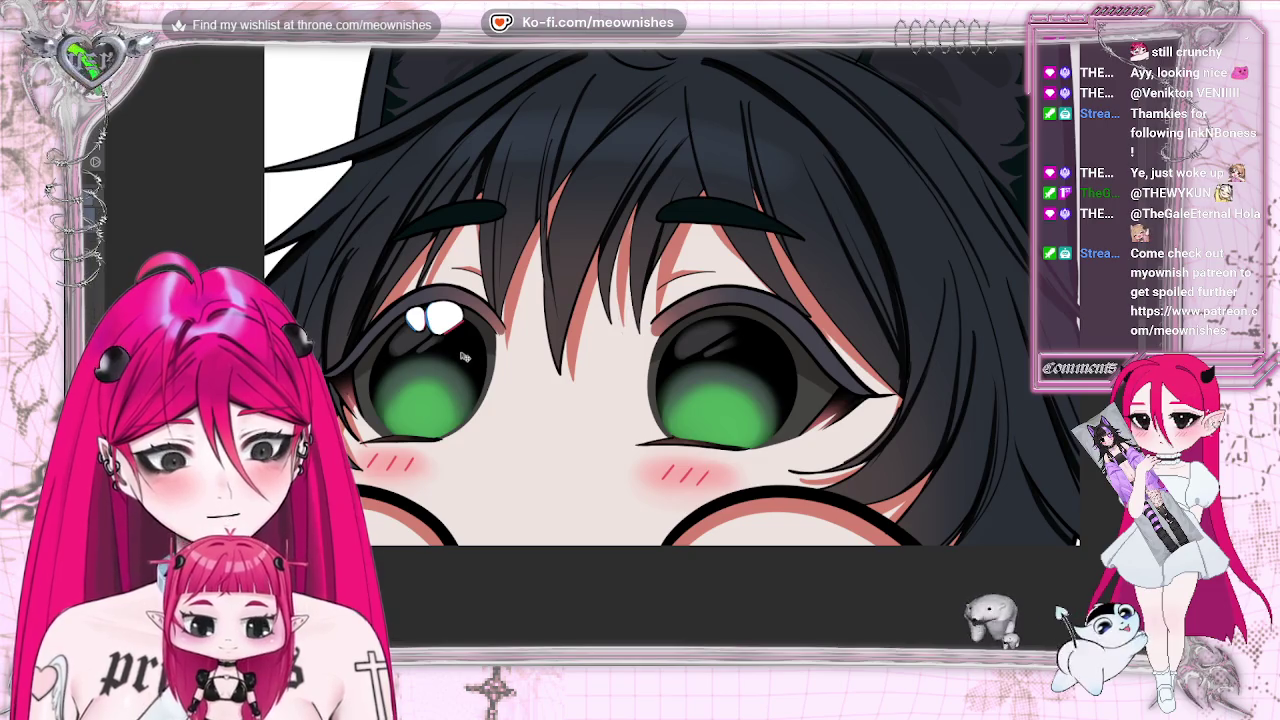
# Nudge the left eye's highlight up and right, checking it at a small zoom.
pyautogui.moveTo(462, 359); pyautogui.dragTo(471, 352)
pyautogui.hotkey('ctrl', '-')
pyautogui.hotkey('ctrl', '-')
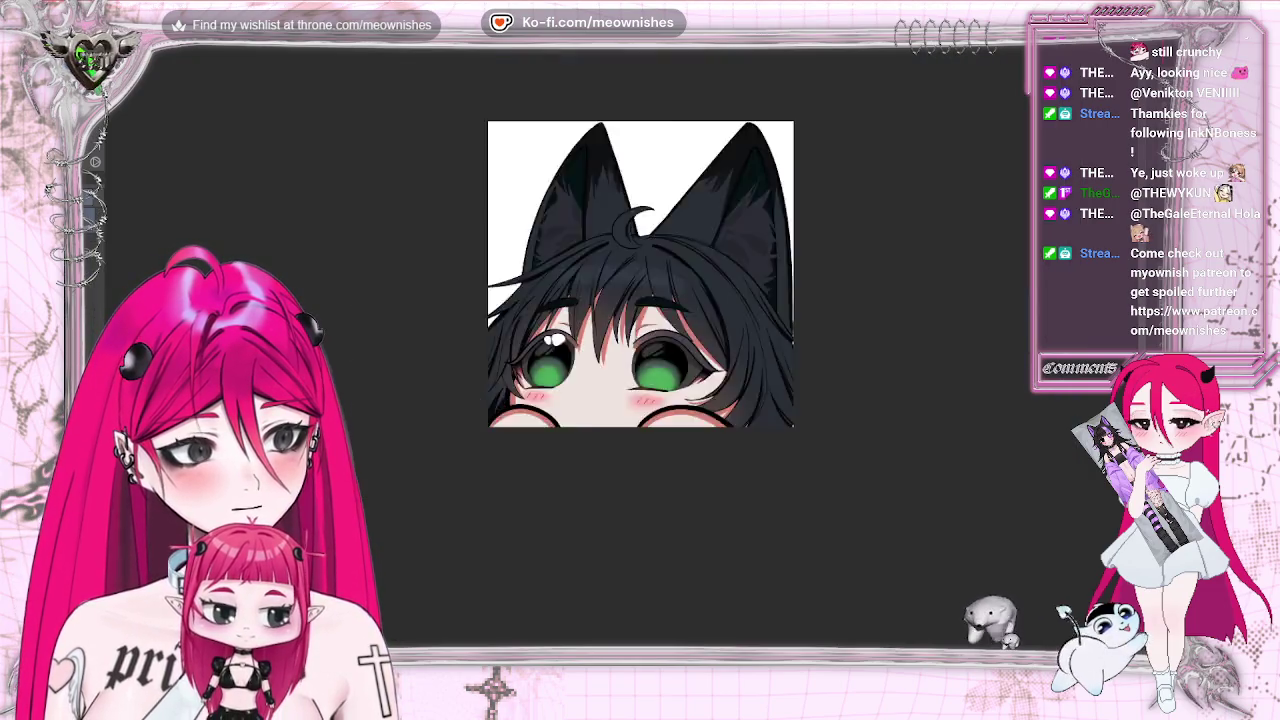
pyautogui.hotkey('ctrl', '-')
pyautogui.hotkey('ctrl', '-')
pyautogui.hotkey('ctrl', '-')
pyautogui.hotkey('ctrl', '+')
pyautogui.hotkey('ctrl', '+')
pyautogui.hotkey('ctrl', '+')
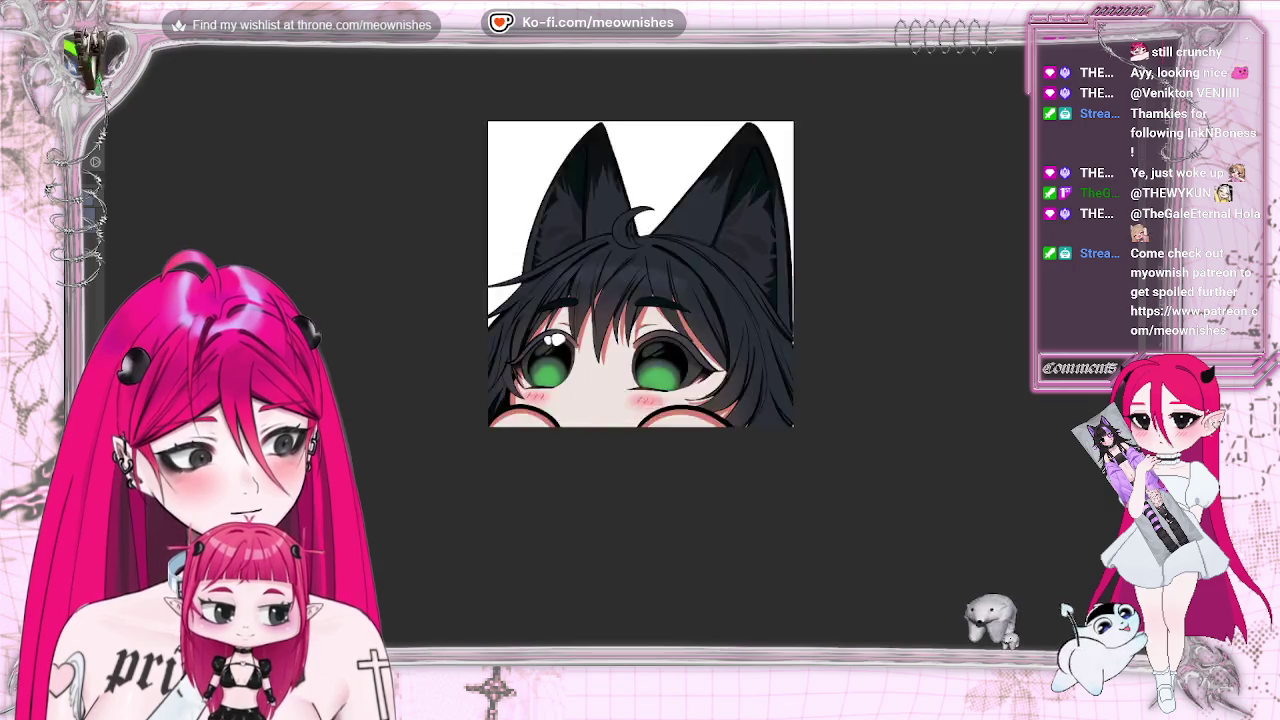
pyautogui.hotkey('ctrl', '+')
pyautogui.hotkey('ctrl', '+')
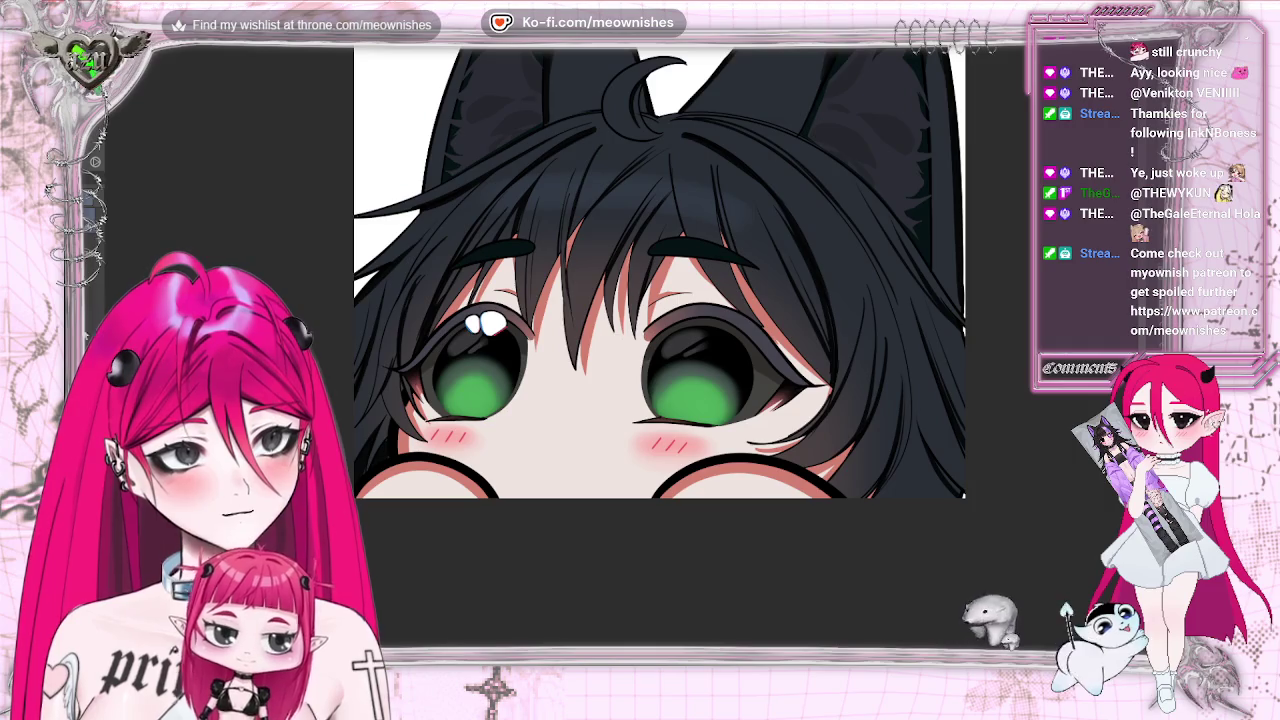
# Paste a copy of the highlight and position it on the right eye.
pyautogui.click(100, 35)
pyautogui.click(167, 95)
pyautogui.moveTo(492, 360)
pyautogui.mouseDown()
pyautogui.moveTo(665, 383)
pyautogui.moveTo(710, 370)
pyautogui.mouseUp()
pyautogui.hotkey('ctrl', 't')
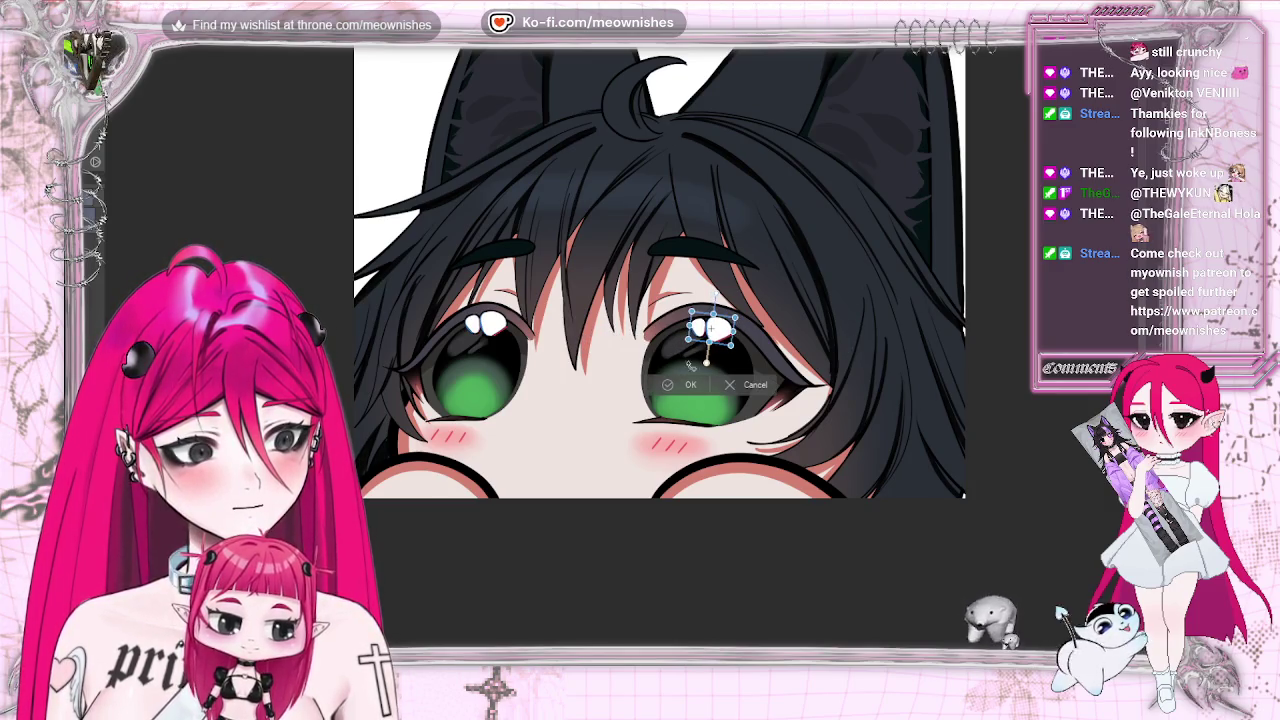
pyautogui.moveTo(714, 328); pyautogui.dragTo(716, 330)
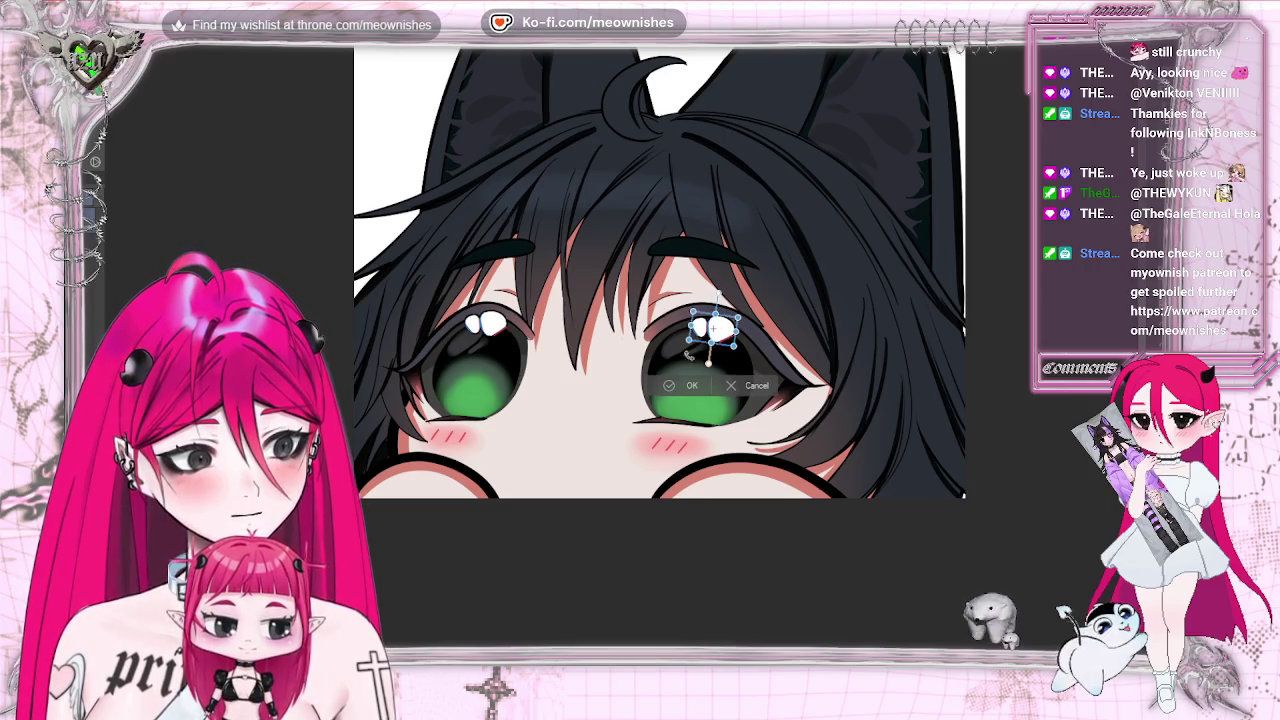
pyautogui.click(668, 389)
pyautogui.scroll(-5, 631, 315)
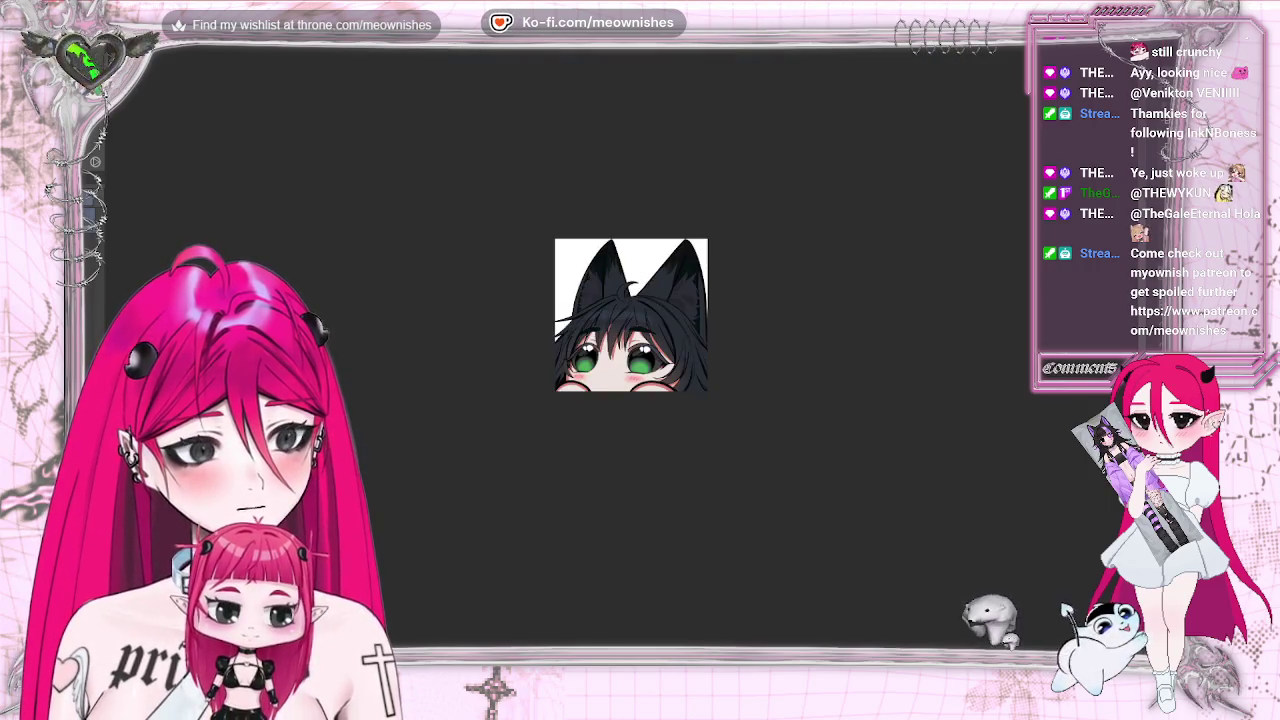
pyautogui.scroll(-3, 622, 352)
pyautogui.scroll(-2, 622, 352)
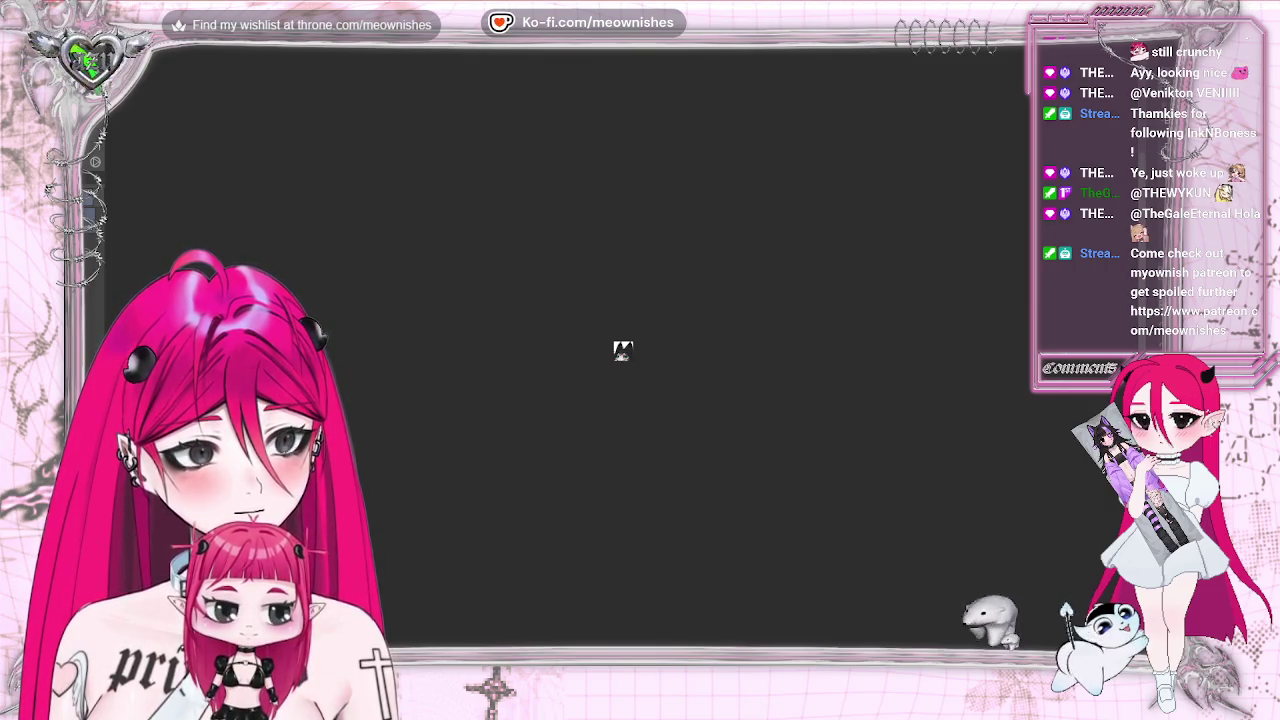
pyautogui.scroll(2, 624, 346)
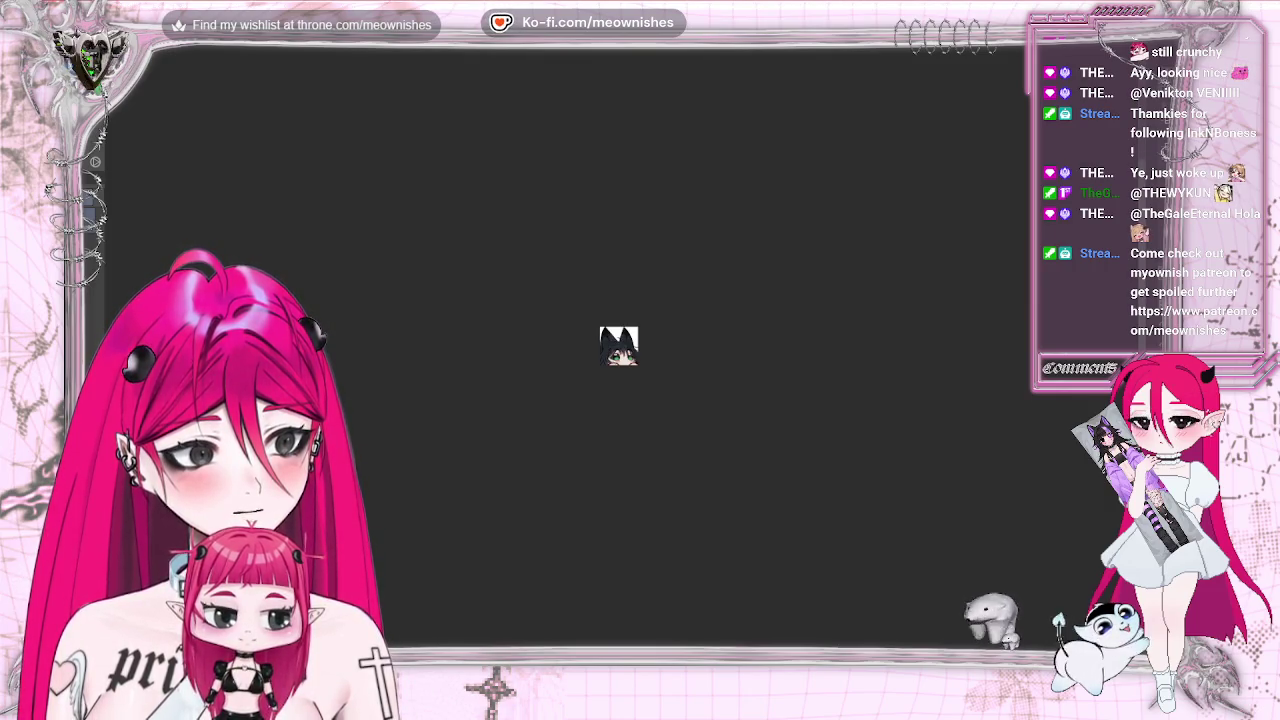
pyautogui.scroll(-2, 623, 348)
pyautogui.scroll(2, 622, 355)
pyautogui.scroll(2, 622, 355)
pyautogui.scroll(2, 622, 355)
pyautogui.scroll(2, 622, 355)
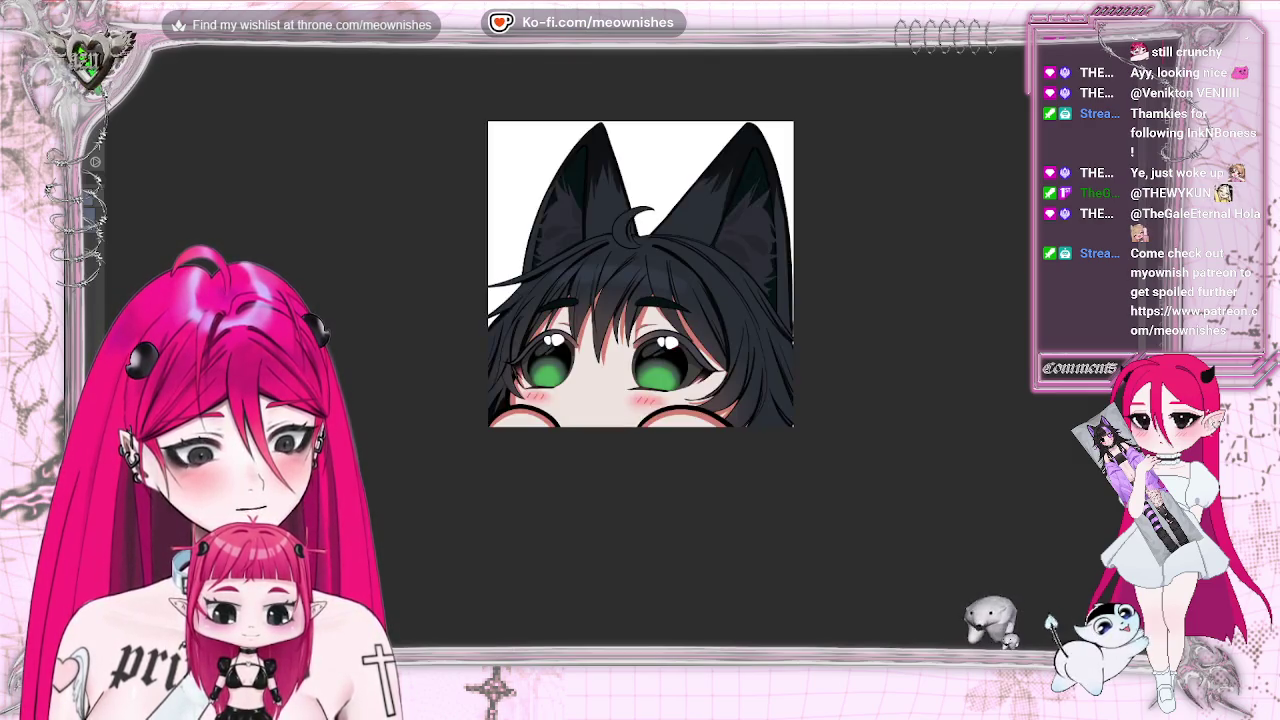
pyautogui.scroll(2, 640, 275)
pyautogui.scroll(-3, 625, 338)
pyautogui.scroll(-2, 625, 338)
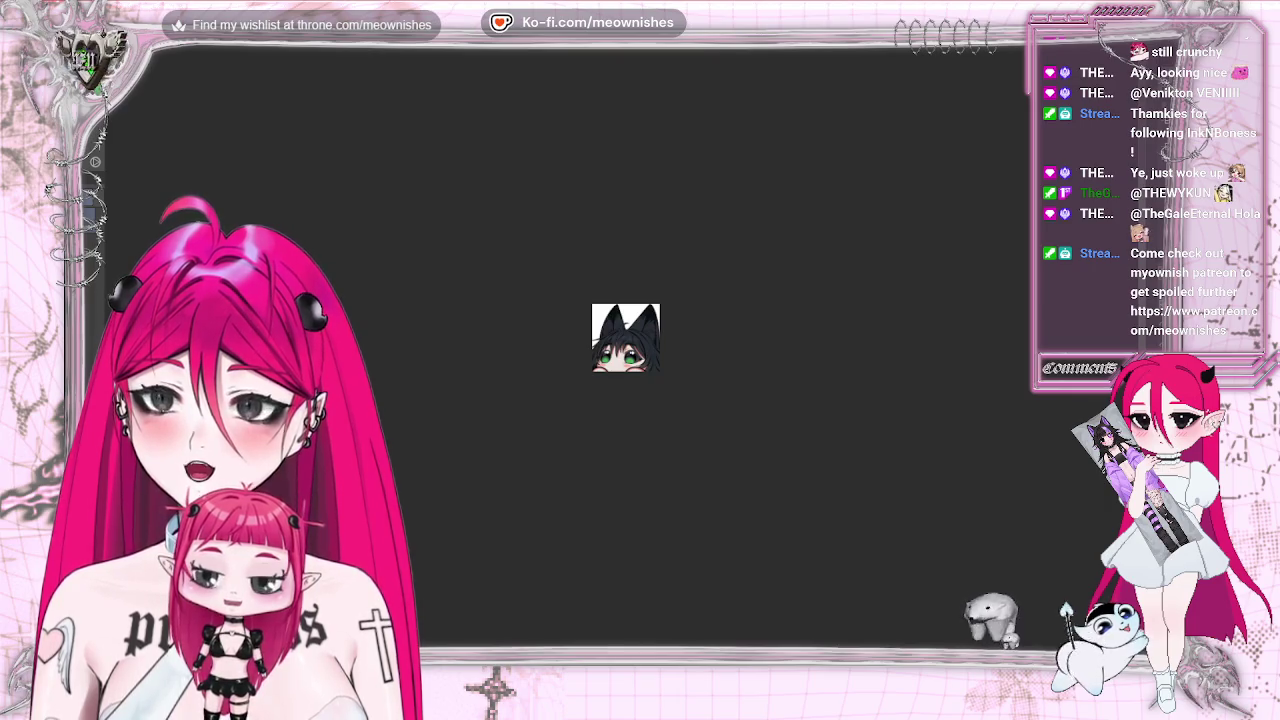
pyautogui.scroll(2, 626, 338)
pyautogui.scroll(4, 626, 338)
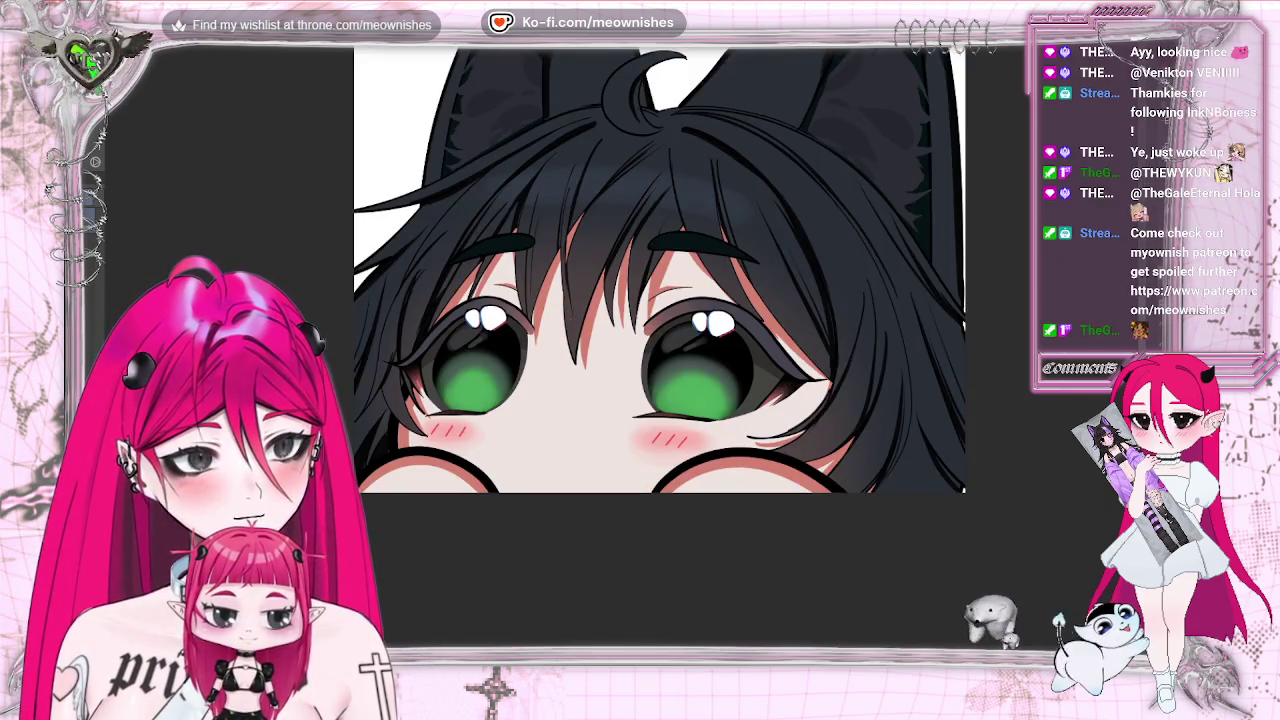
# Reshape the right eye's white highlight, nudging it slightly.
pyautogui.hotkey('ctrl', 't')
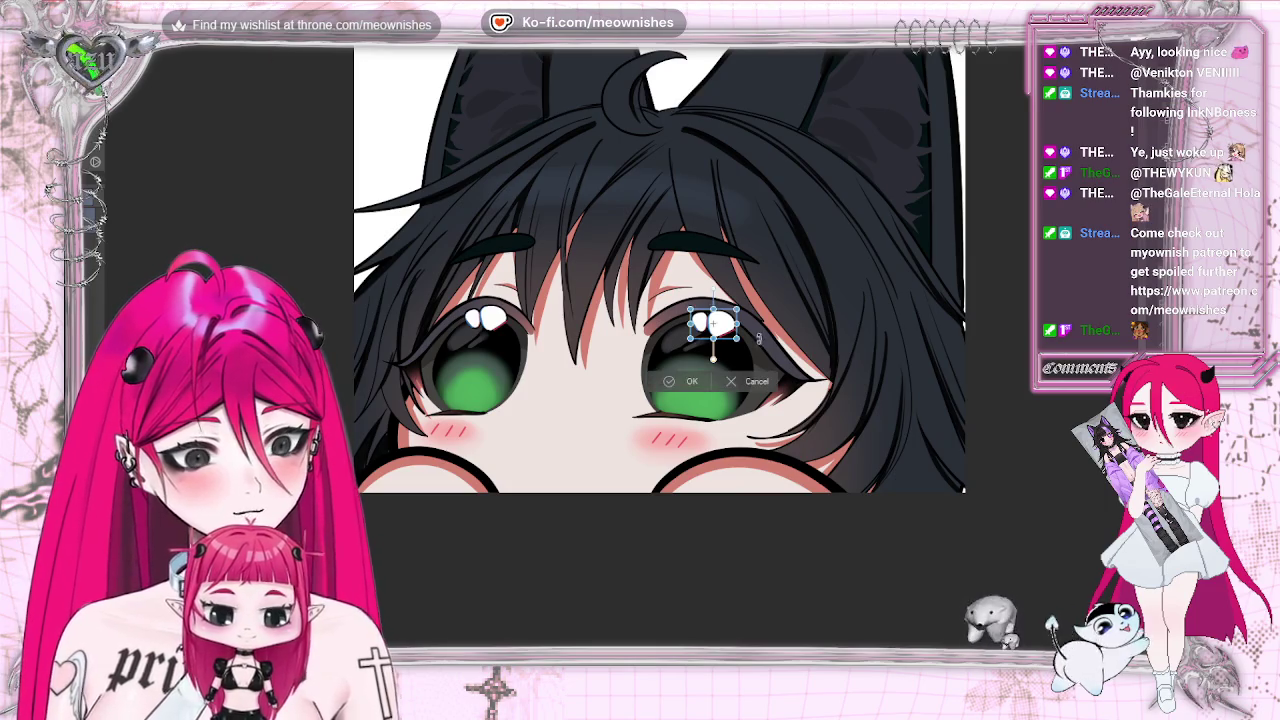
pyautogui.moveTo(715, 322); pyautogui.dragTo(727, 333)
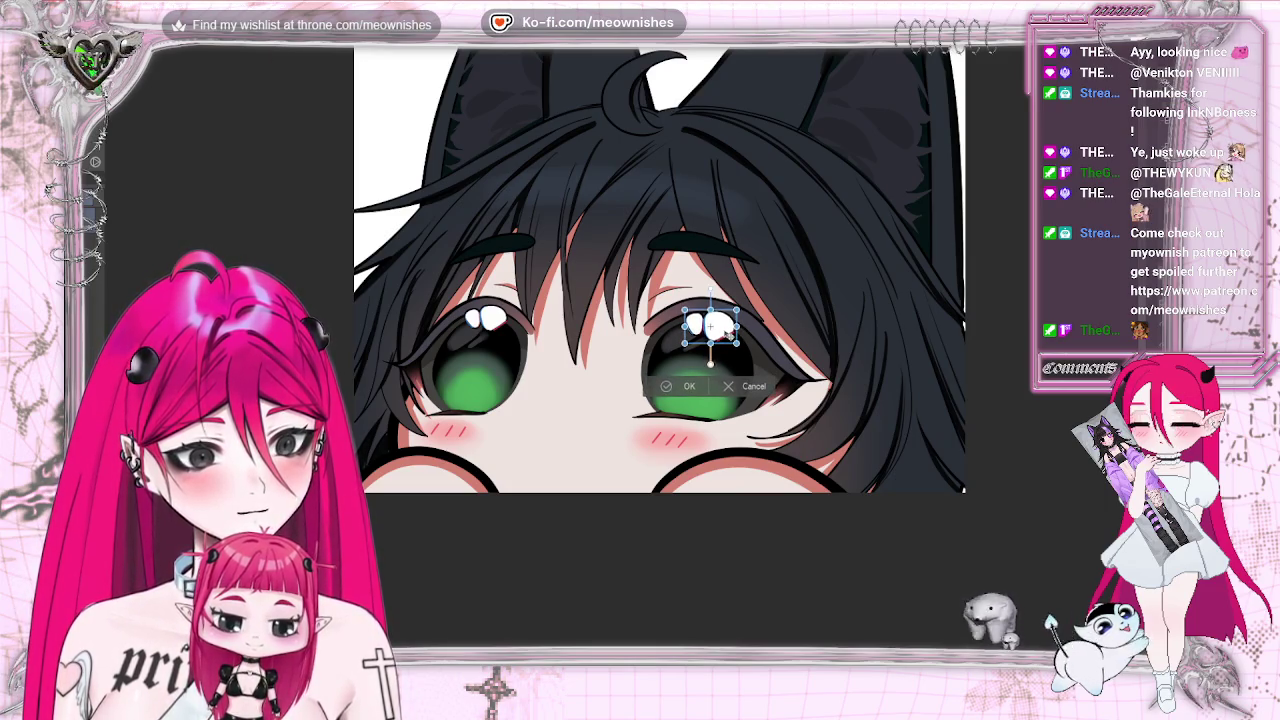
pyautogui.click(662, 386)
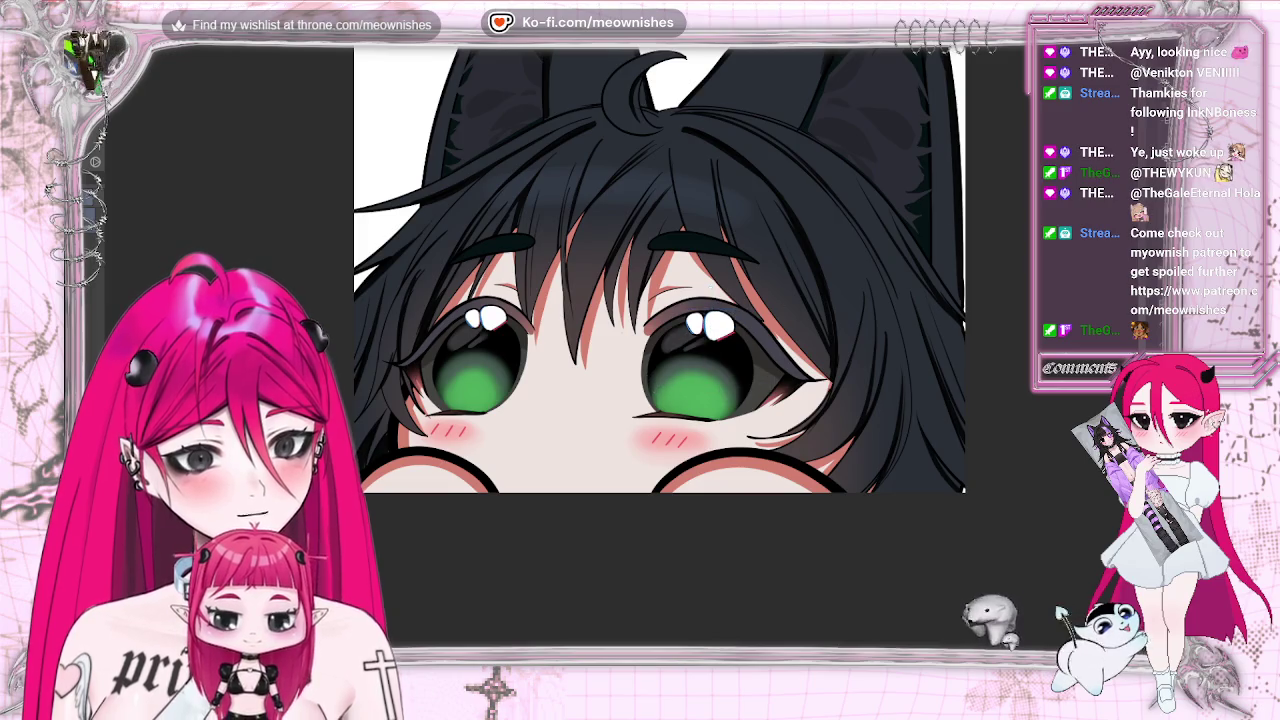
pyautogui.scroll(-5, 660, 300)
pyautogui.scroll(-3, 630, 320)
pyautogui.scroll(1, 624, 345)
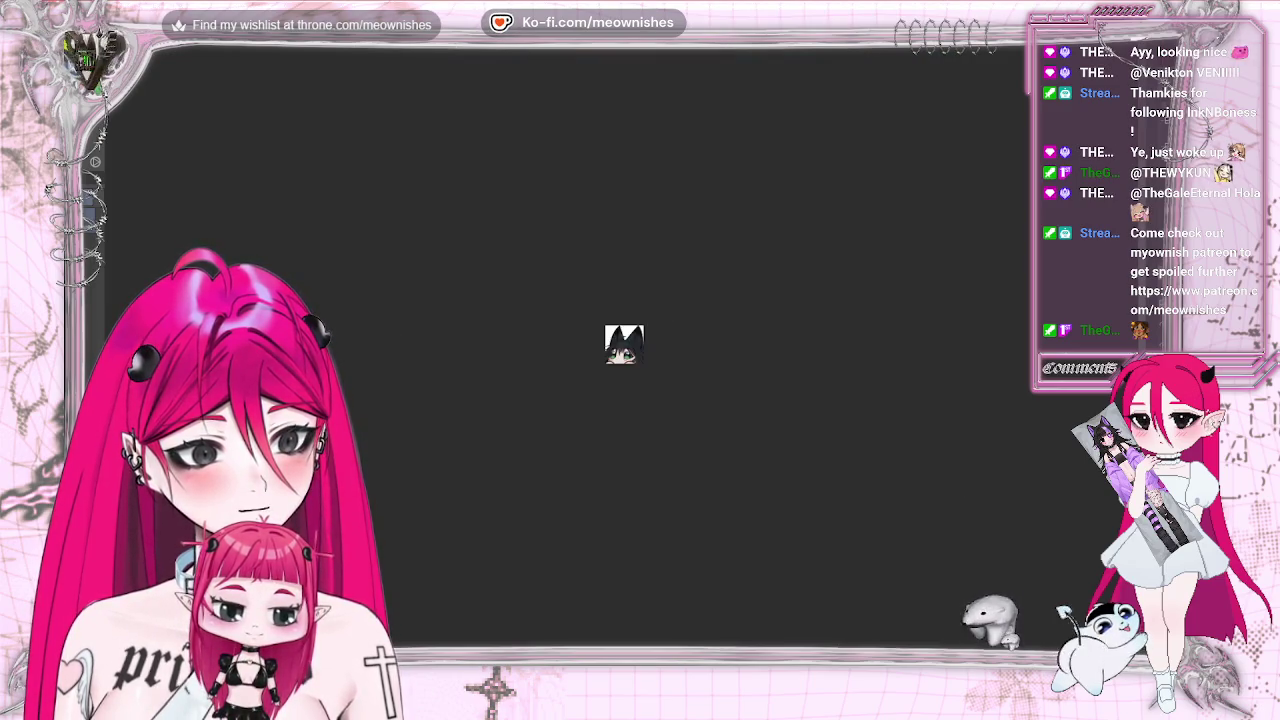
pyautogui.scroll(3, 622, 355)
pyautogui.scroll(2, 622, 355)
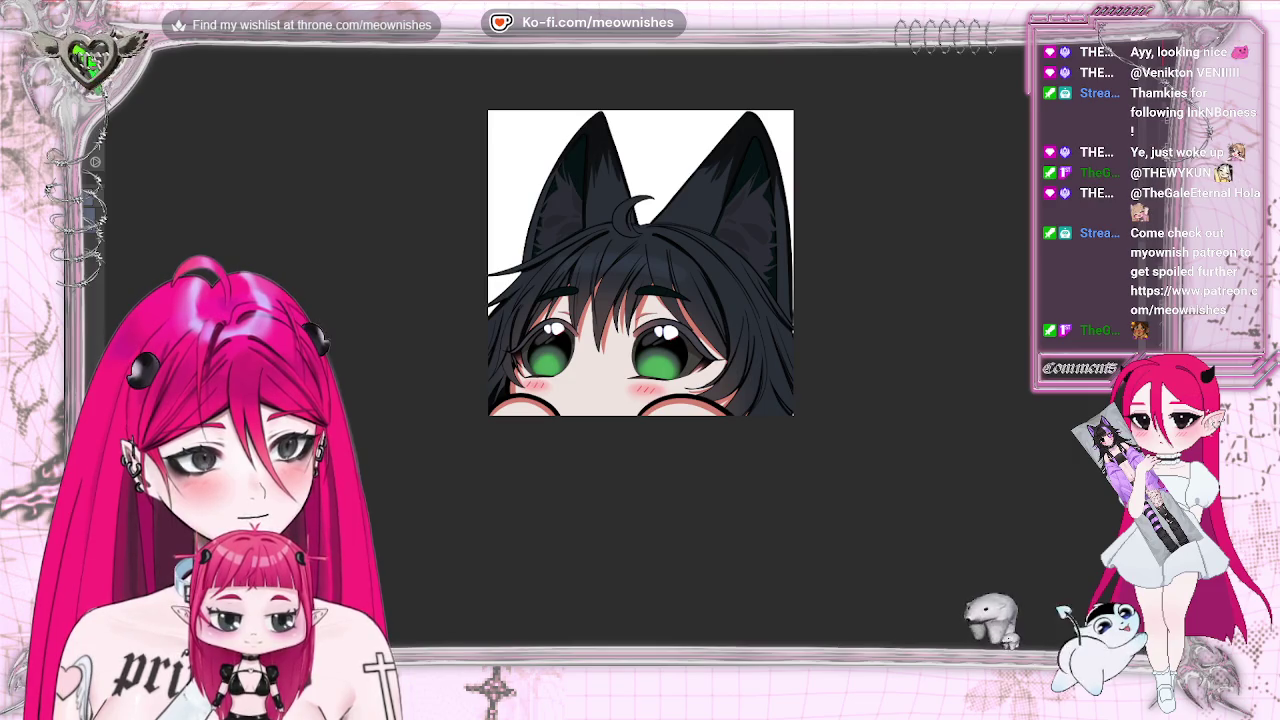
pyautogui.scroll(2, 623, 356)
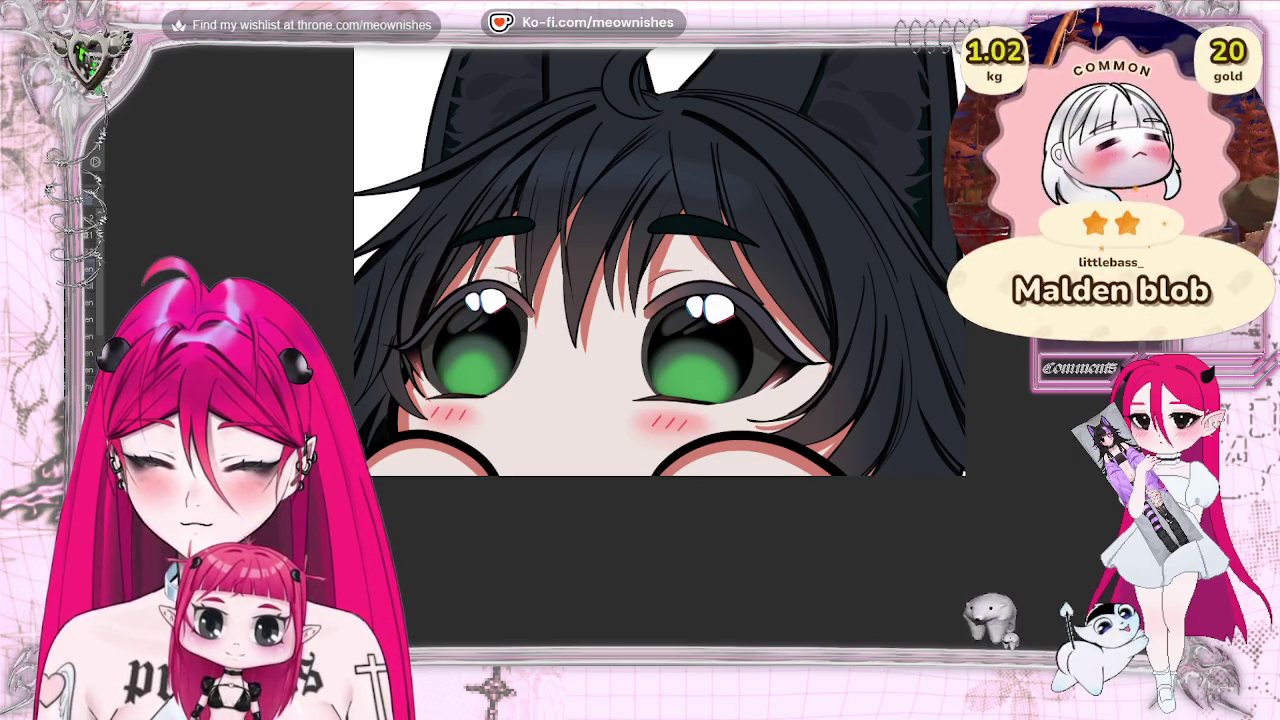
# Preview the head and ears, then hide the white Paper layer.
pyautogui.hotkey('ctrl', '+')
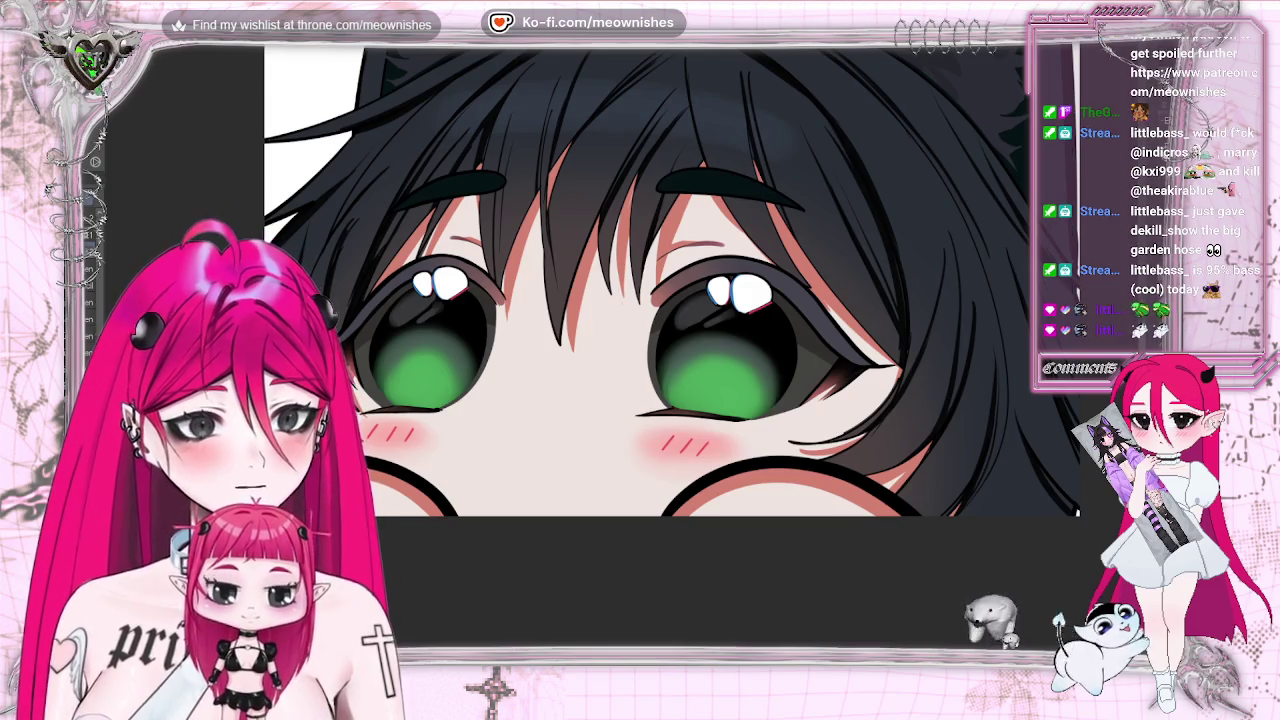
pyautogui.hotkey('ctrl', '-')
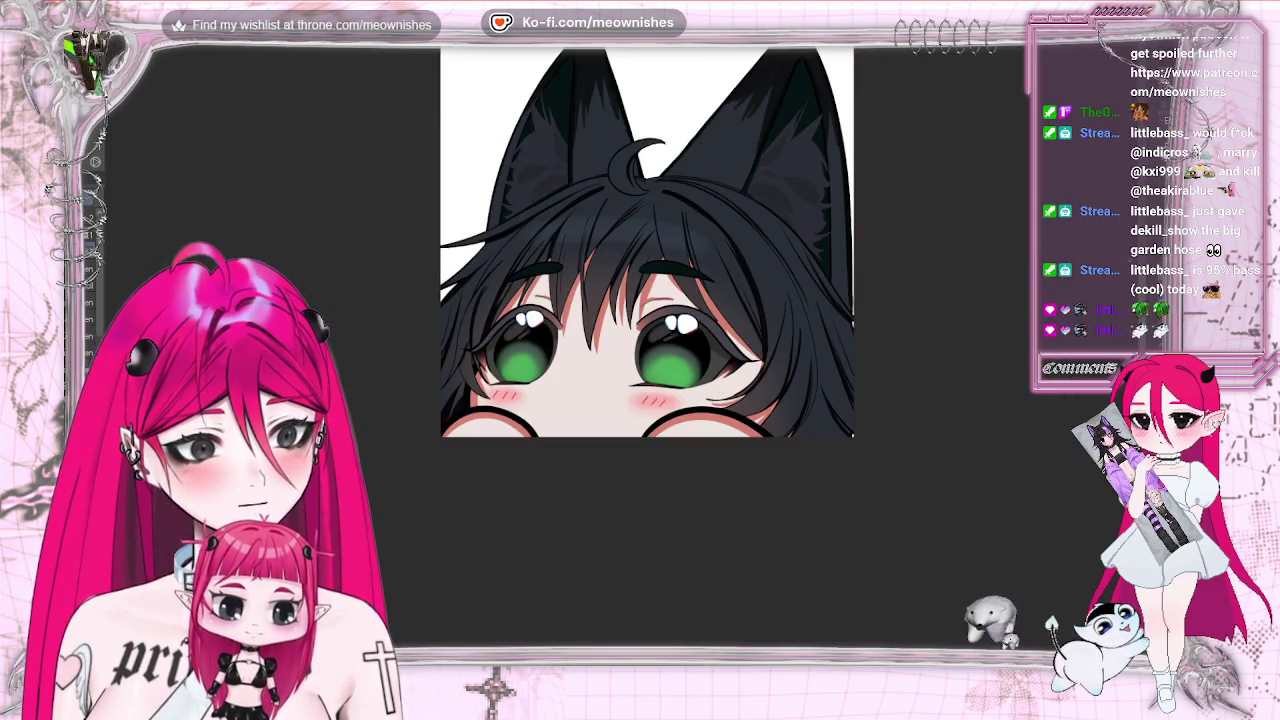
pyautogui.scroll(1, 647, 279)
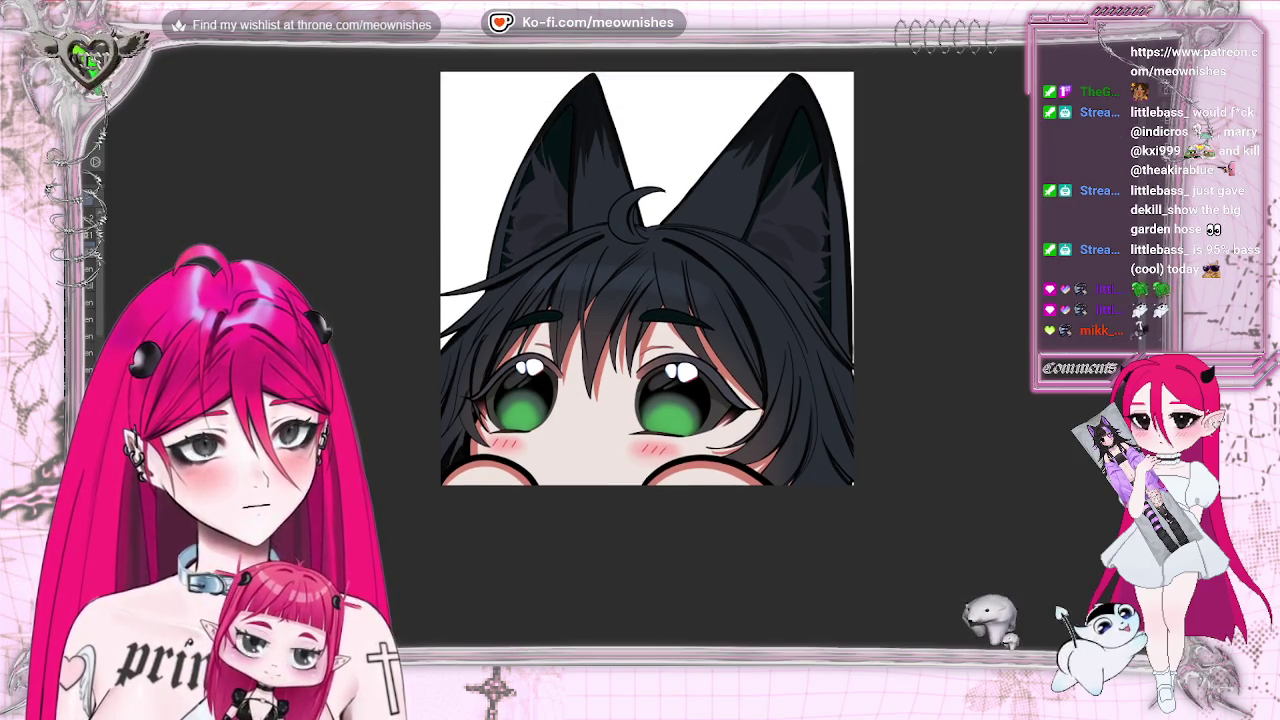
pyautogui.hotkey('ctrl', 'shift', 'h')
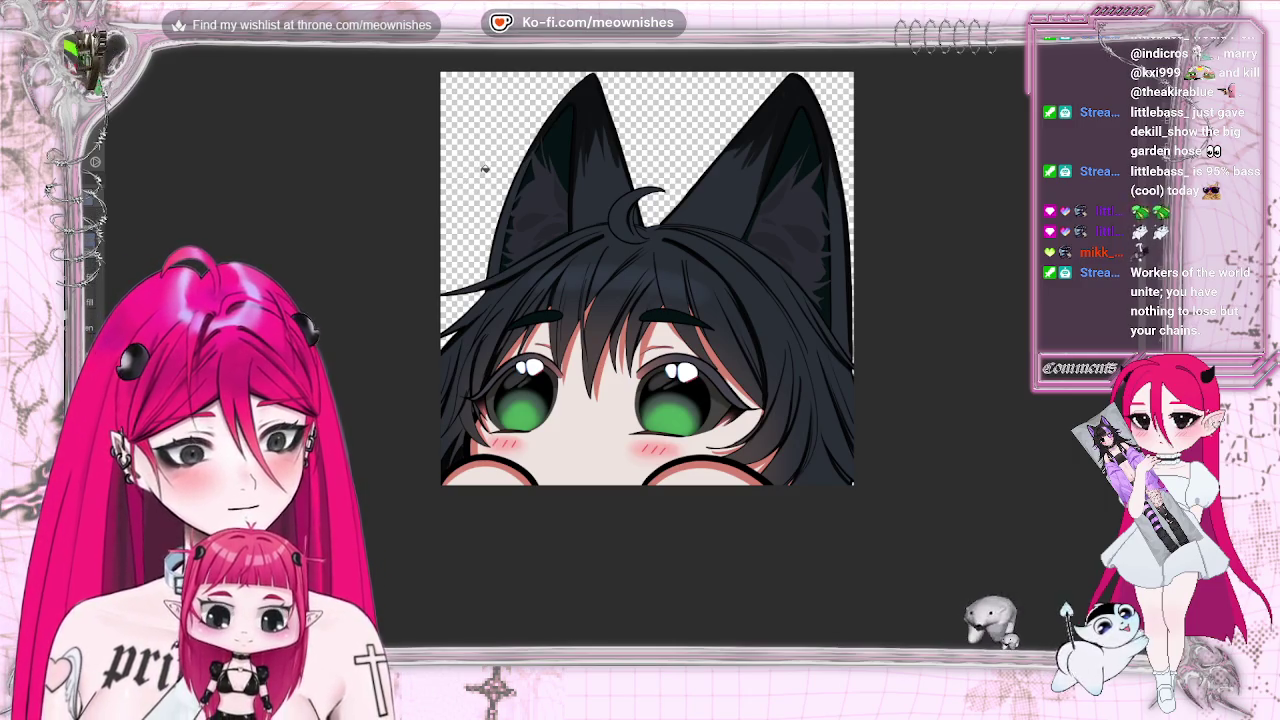
# Show the black fill layer behind the emote and zoom out and in to preview it.
pyautogui.click(456, 185)
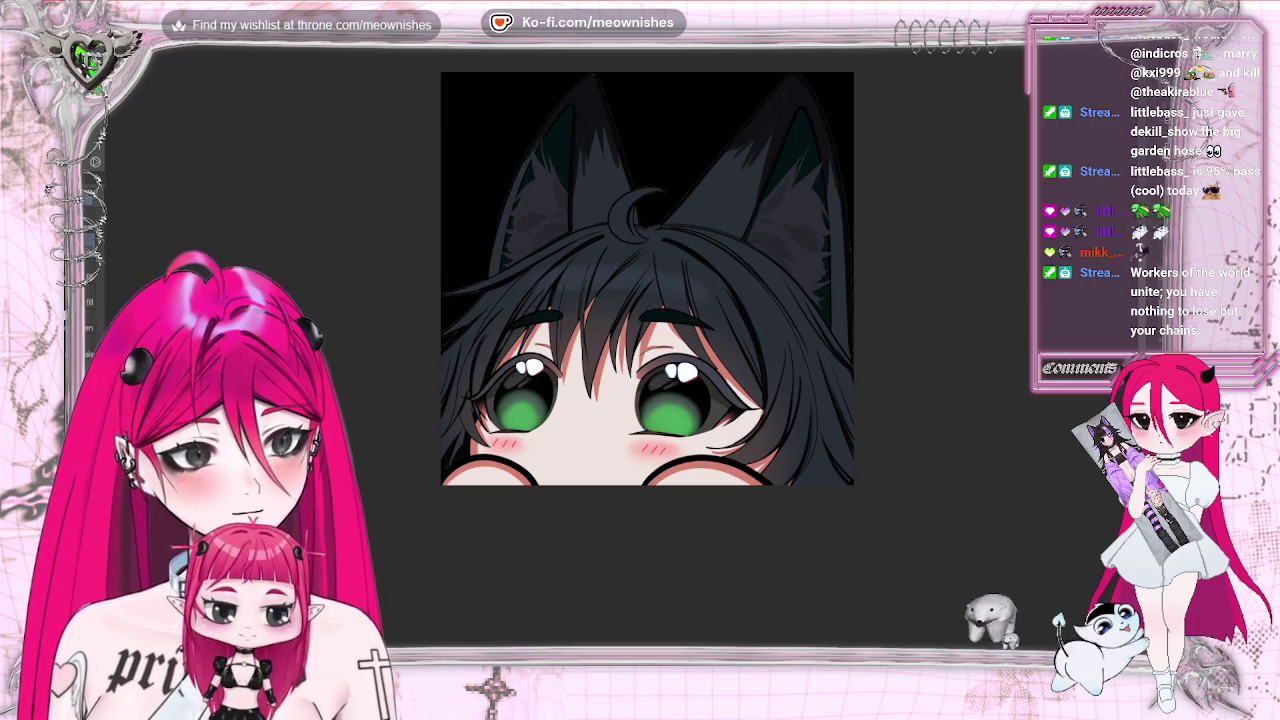
pyautogui.scroll(-10, 622, 356)
pyautogui.scroll(-3, 622, 352)
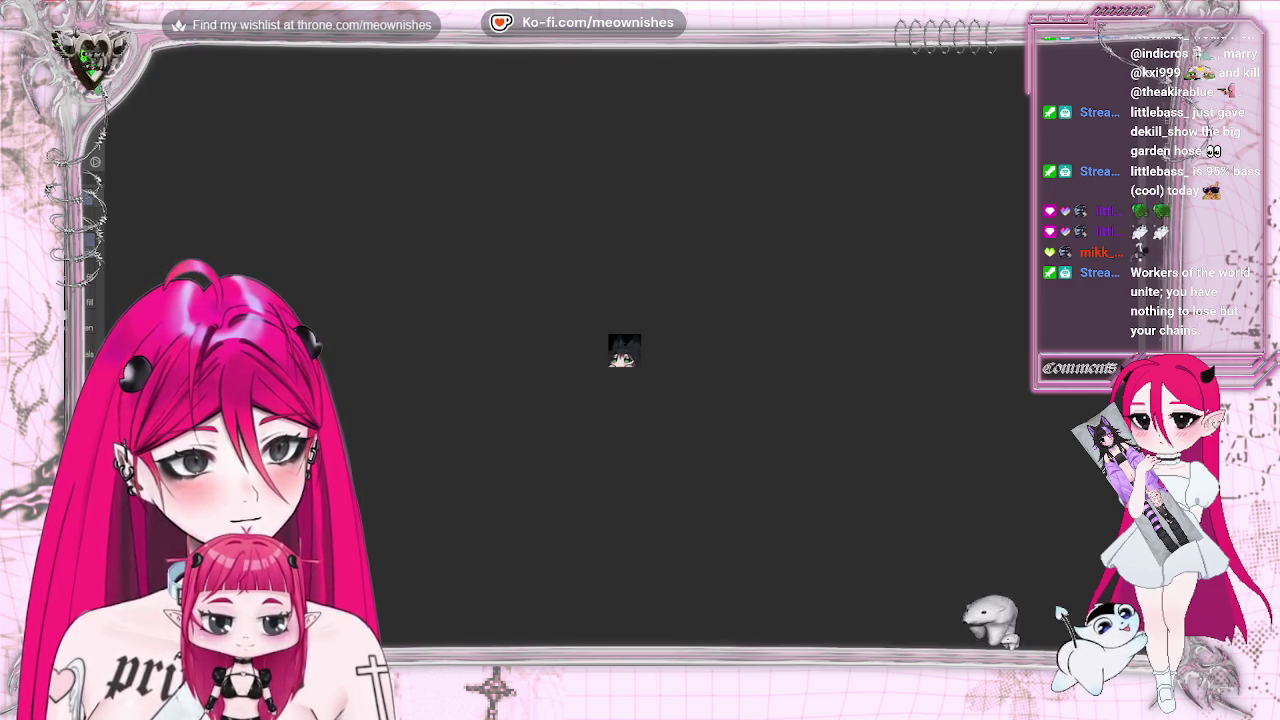
pyautogui.scroll(2, 624, 350)
pyautogui.scroll(-3, 624, 350)
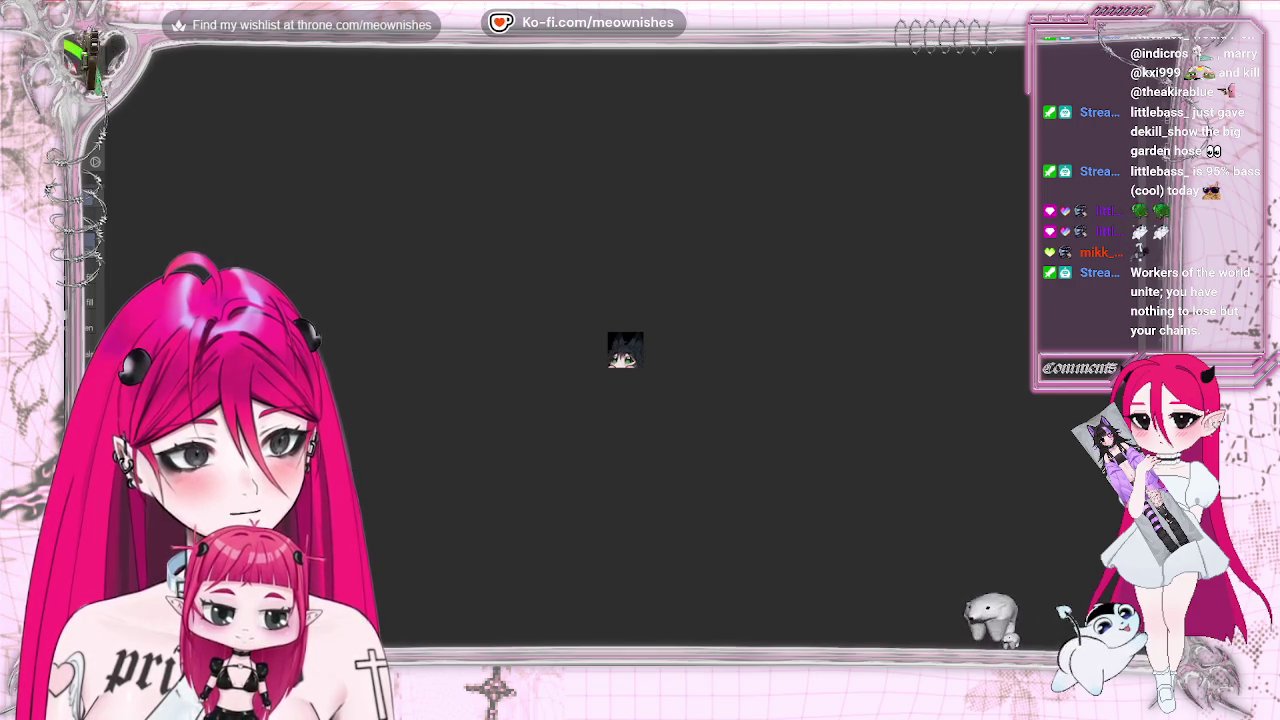
pyautogui.scroll(-1, 624, 350)
pyautogui.scroll(2, 622, 352)
pyautogui.scroll(3, 622, 352)
pyautogui.scroll(1, 622, 352)
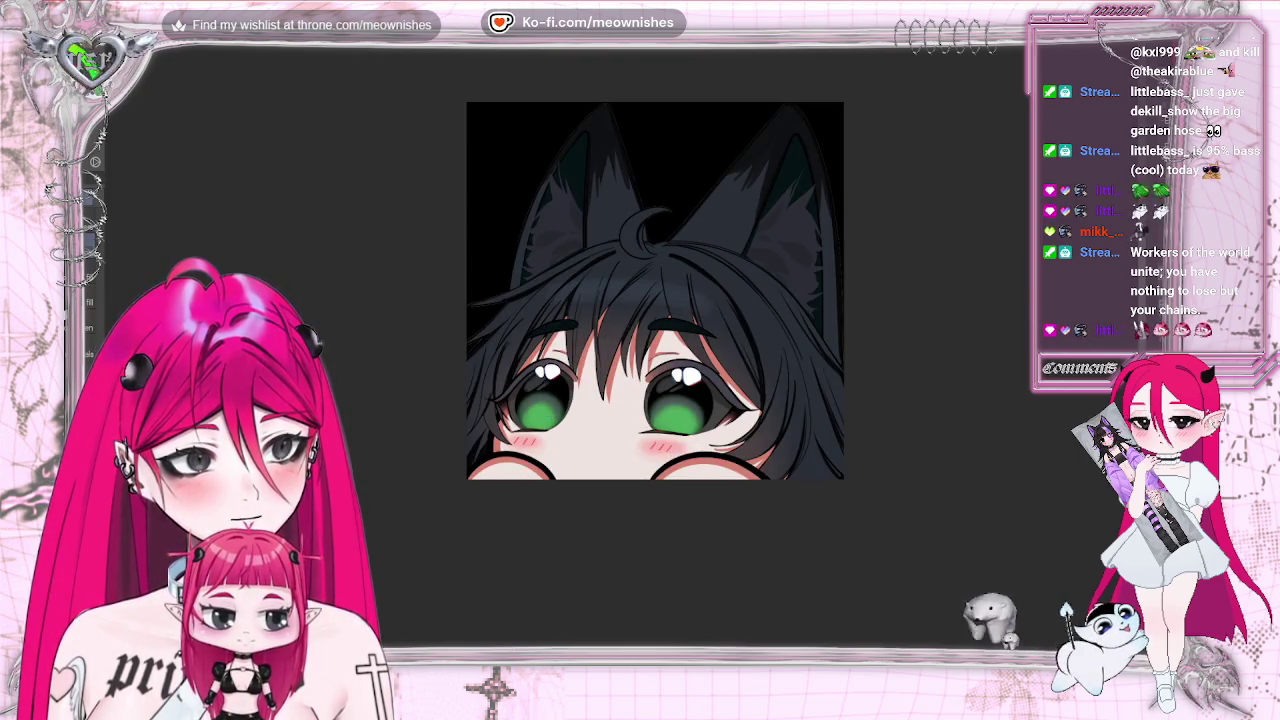
pyautogui.scroll(2, 622, 352)
pyautogui.scroll(-3, 622, 352)
pyautogui.scroll(3, 620, 360)
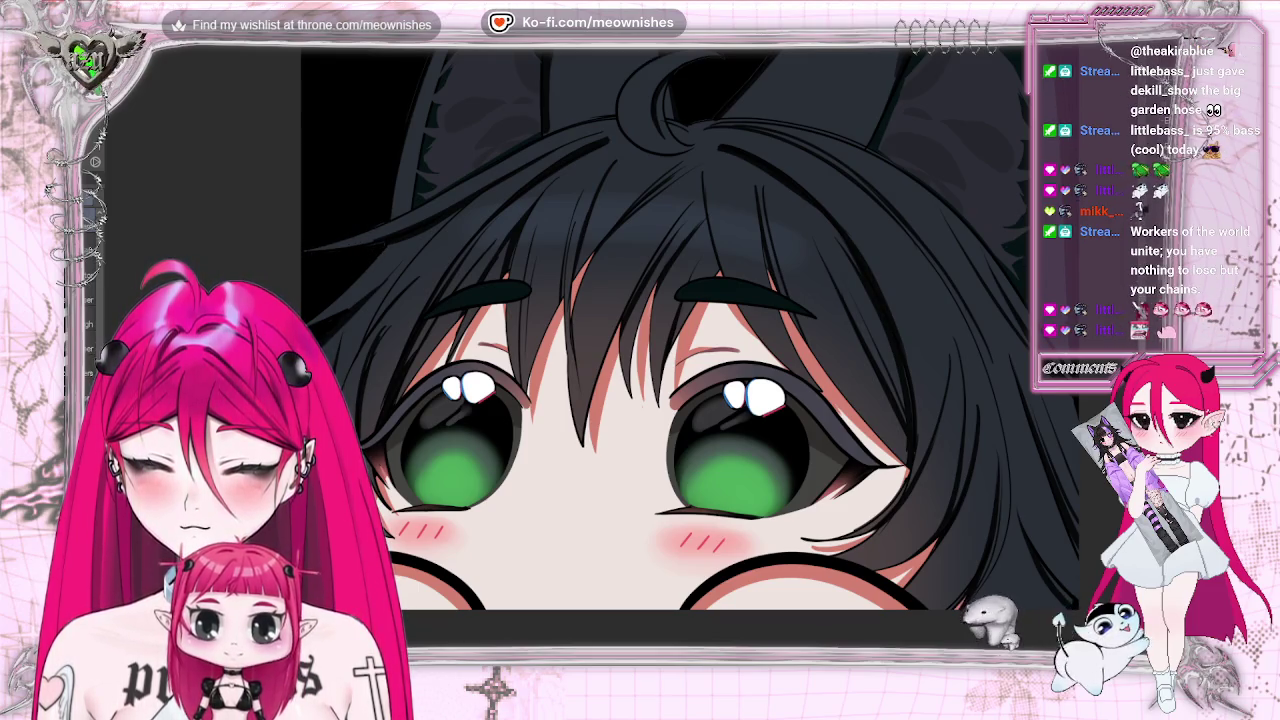
pyautogui.scroll(3, 565, 77)
pyautogui.scroll(1, 565, 77)
pyautogui.scroll(1, 565, 77)
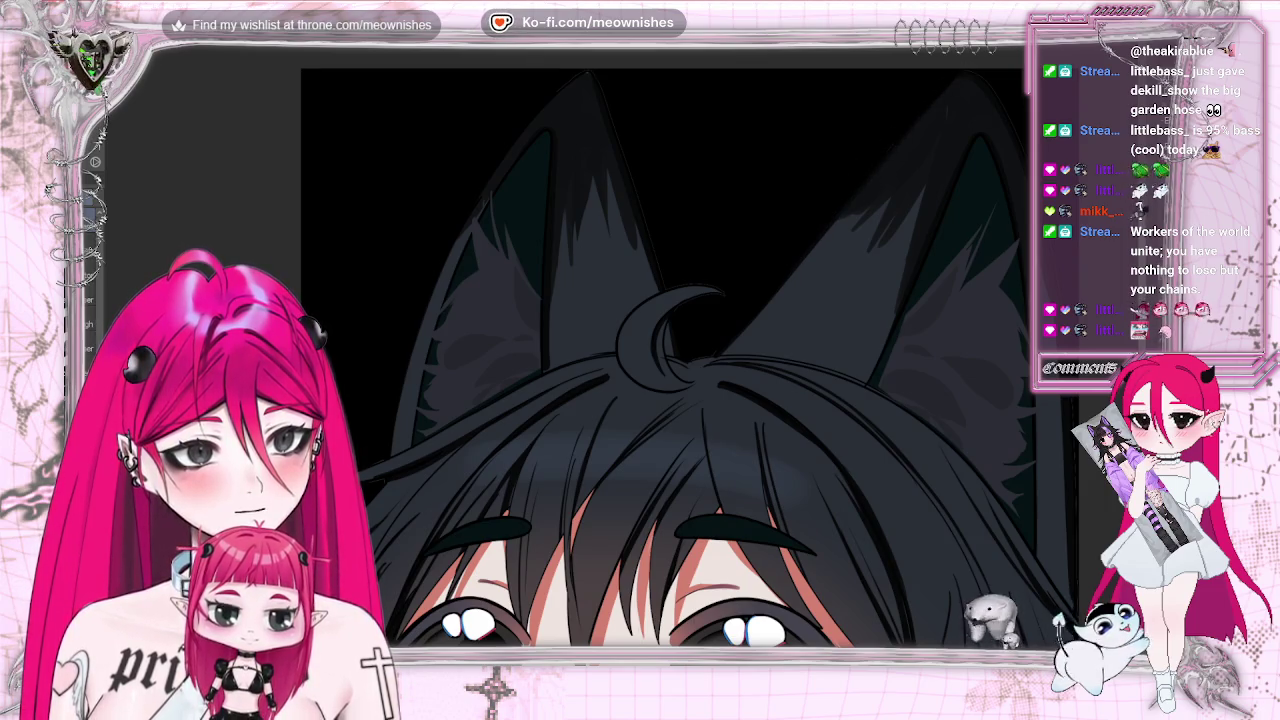
# Flip the canvas view horizontally to check the ears and head for symmetry.
pyautogui.press('h')
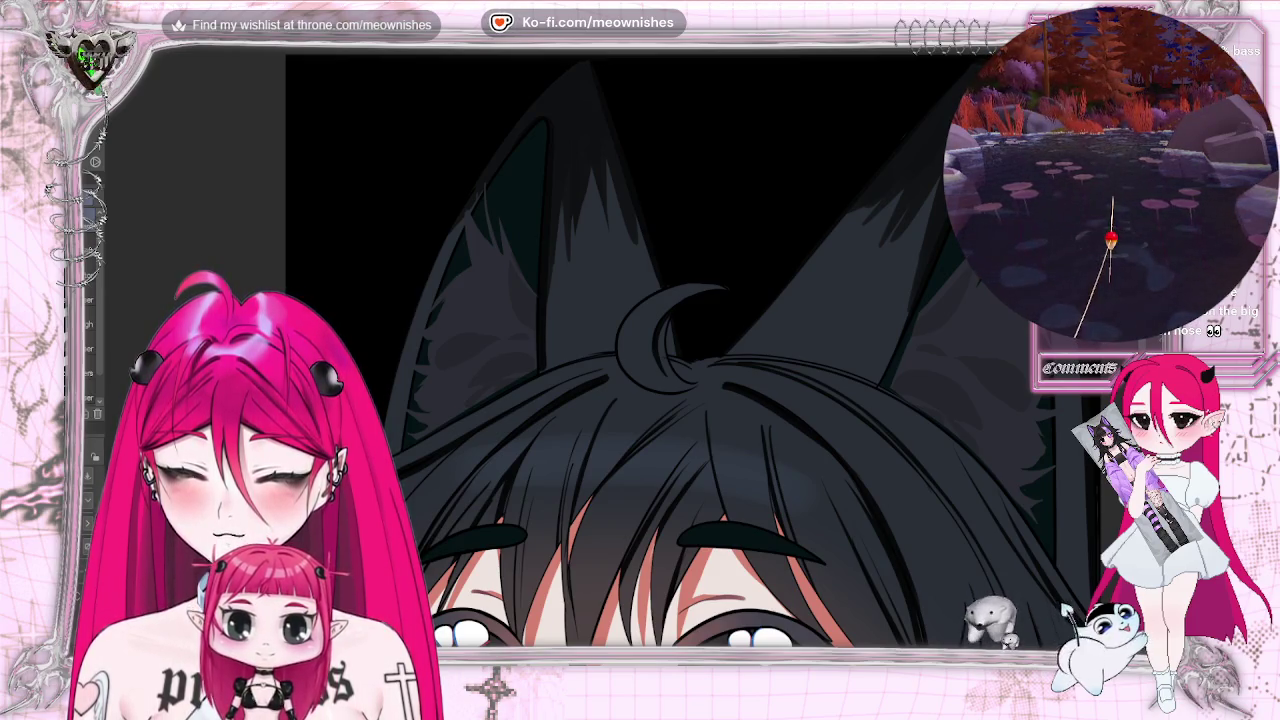
pyautogui.scroll(-3, 694, 348)
# Scroll the view back toward the eyes.
pyautogui.scroll(-1, 694, 348)
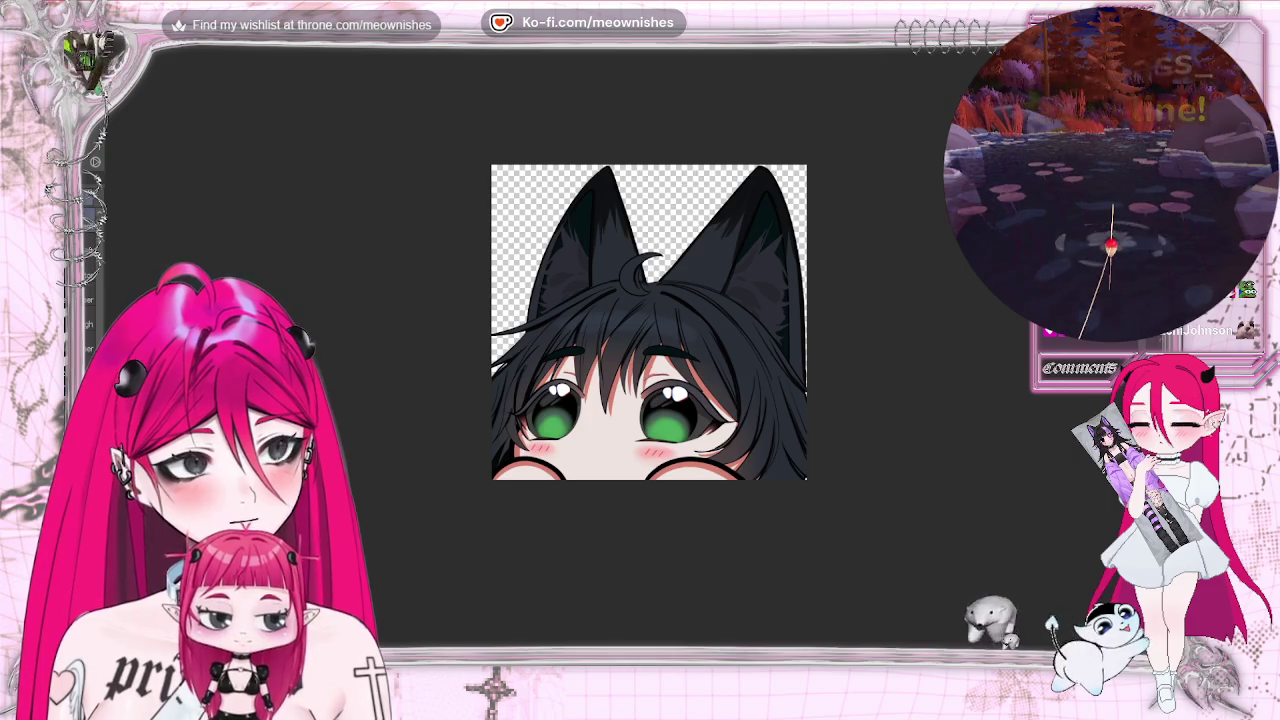
pyautogui.hotkey('ctrl', '+')
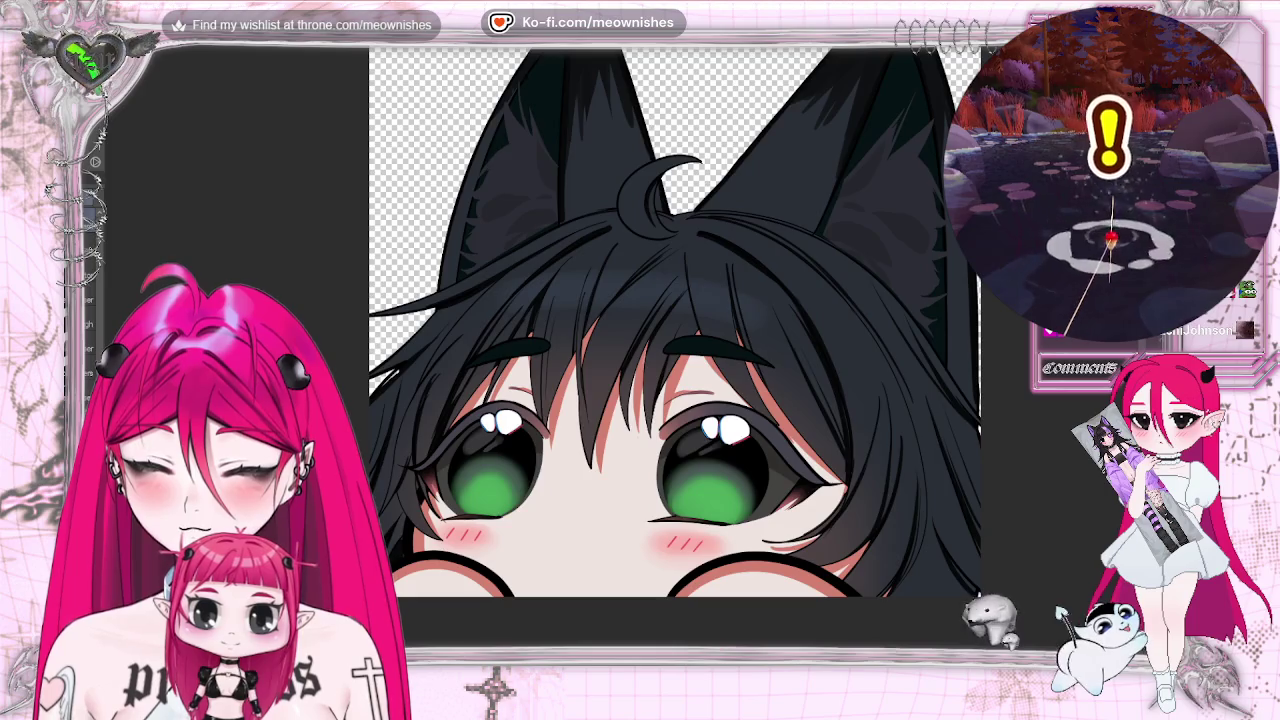
pyautogui.hotkey('ctrl', 'Tab')
pyautogui.hotkey('ctrl', 'Tab')
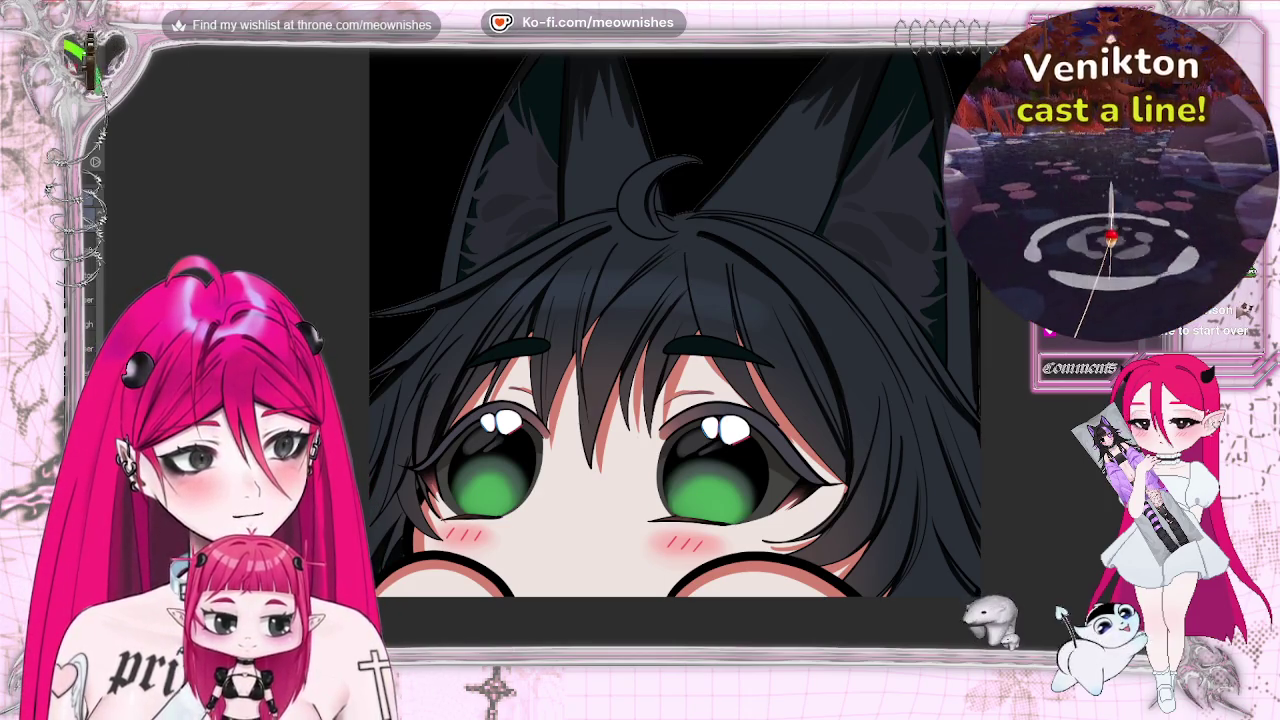
# Zoom out and back in to judge the emote as a small thumbnail on black.
pyautogui.scroll(-3, 645, 325)
pyautogui.scroll(-3, 645, 325)
pyautogui.scroll(4, 645, 325)
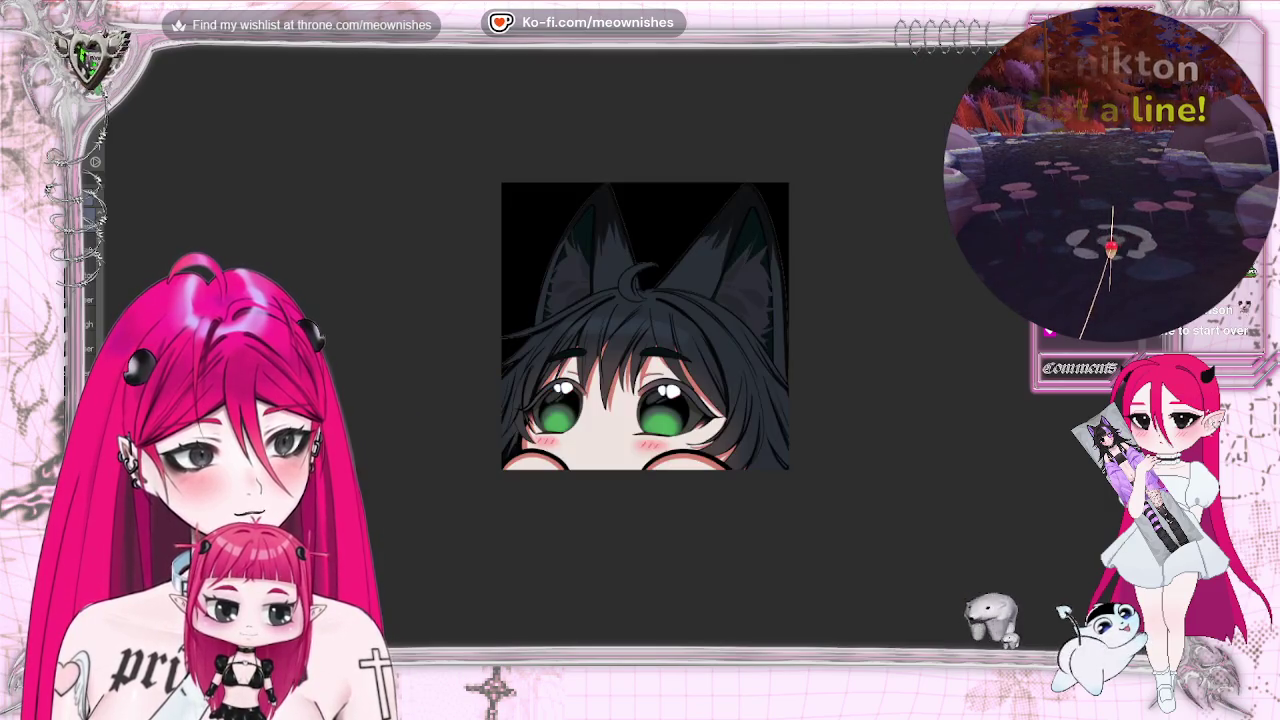
pyautogui.scroll(3, 627, 352)
pyautogui.scroll(-5, 635, 340)
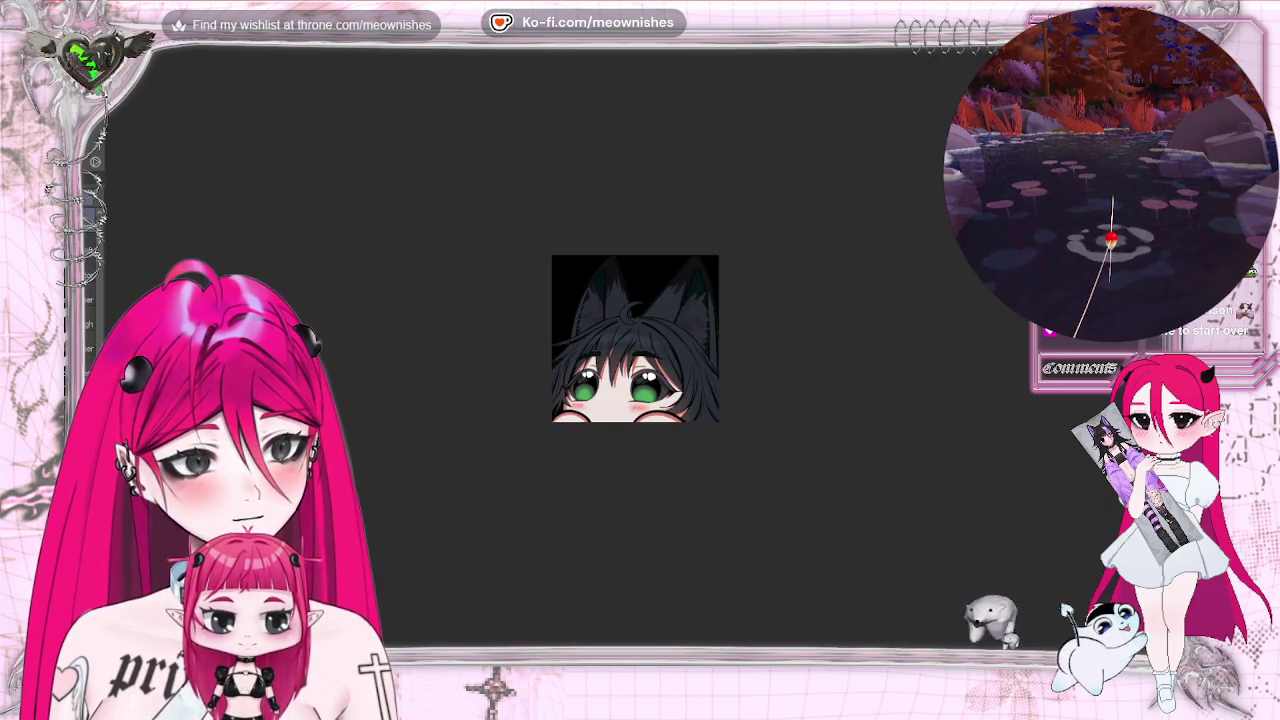